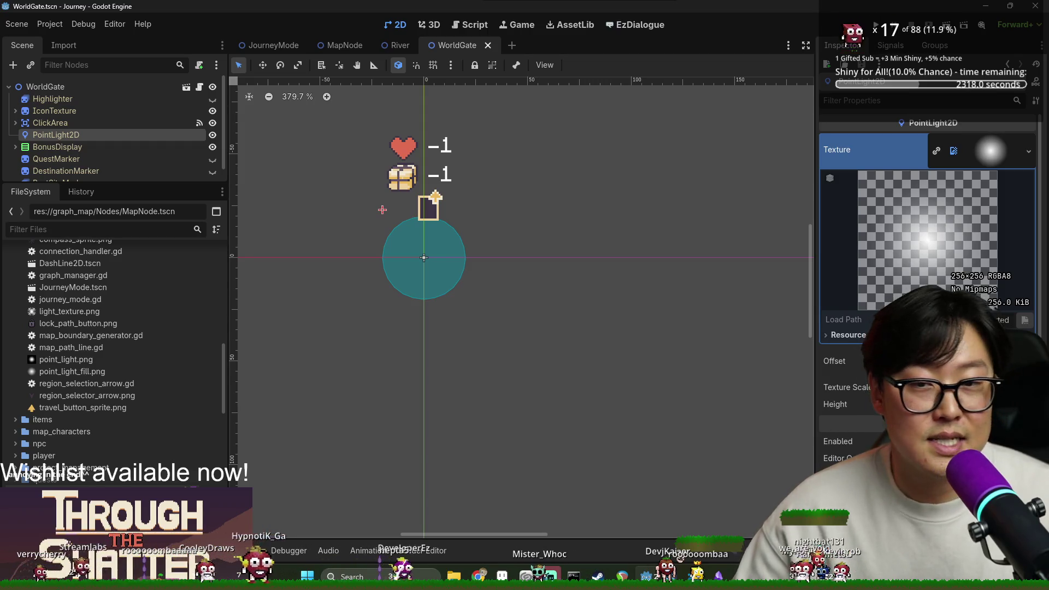
# Open the EzDialogue editor and select the start #0 node to show its dialogue text
pyautogui.click(640, 27)
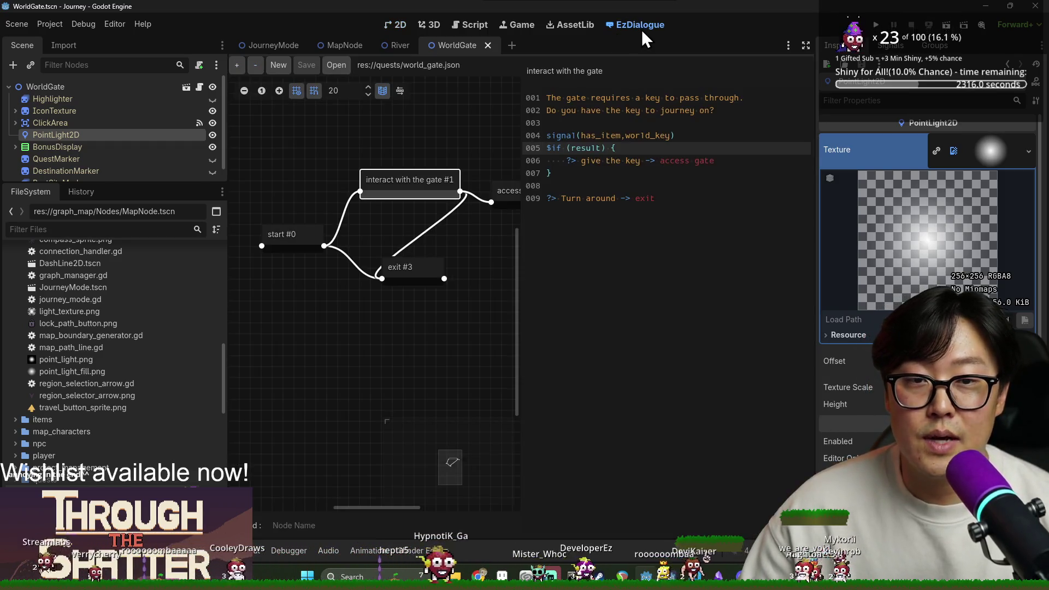
pyautogui.click(298, 244)
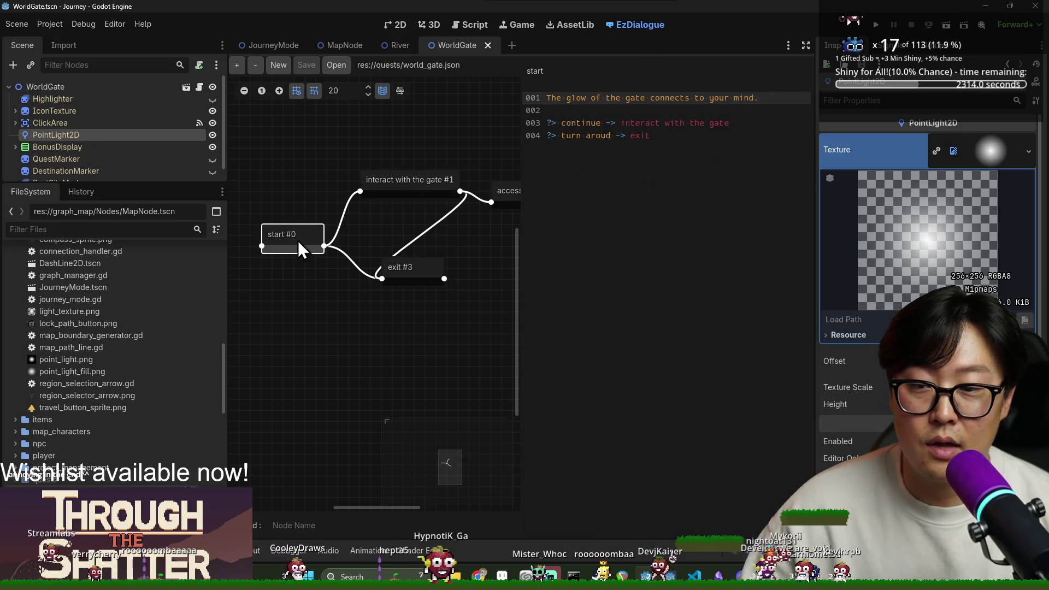
pyautogui.scroll(1, 437, 251)
pyautogui.hscroll(2, 438, 252)
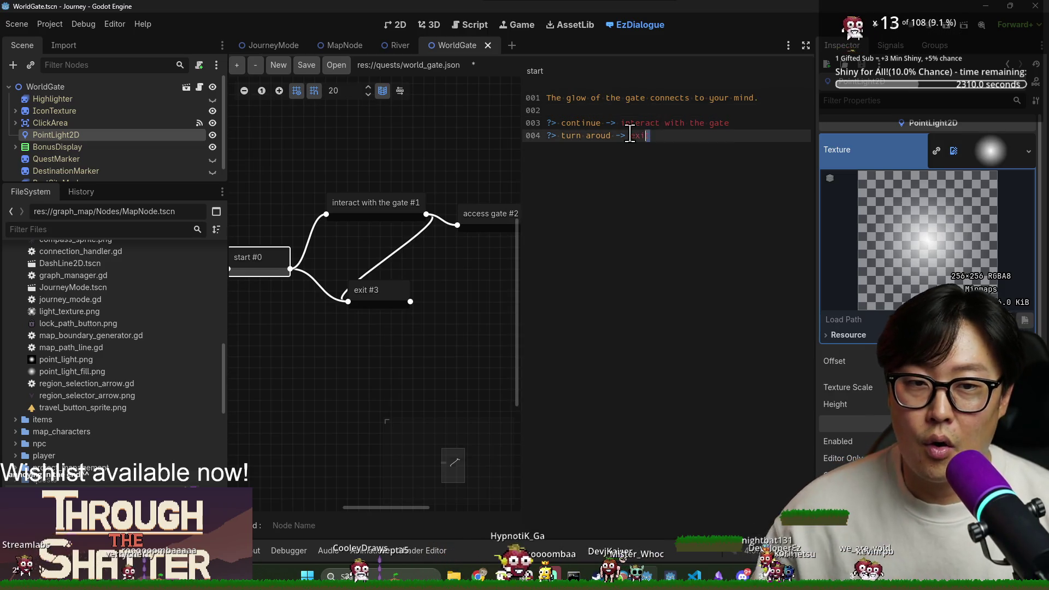
# Highlight the start node's dialogue lines, its choice lines and the 'continue' choice's target
pyautogui.click(601, 123)
pyautogui.moveTo(550, 97); pyautogui.dragTo(690, 103)
pyautogui.click(636, 145)
pyautogui.moveTo(637, 145)
pyautogui.mouseDown()
pyautogui.moveTo(546, 122)
pyautogui.moveTo(685, 123)
pyautogui.mouseUp()
pyautogui.click(566, 98)
pyautogui.click(590, 106)
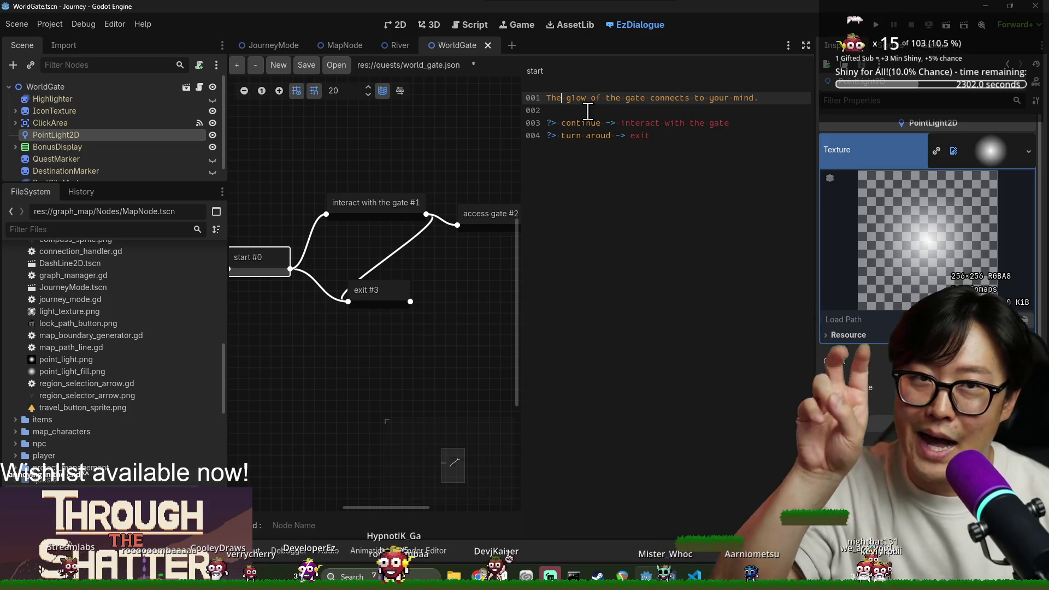
pyautogui.moveTo(650, 136); pyautogui.dragTo(572, 109)
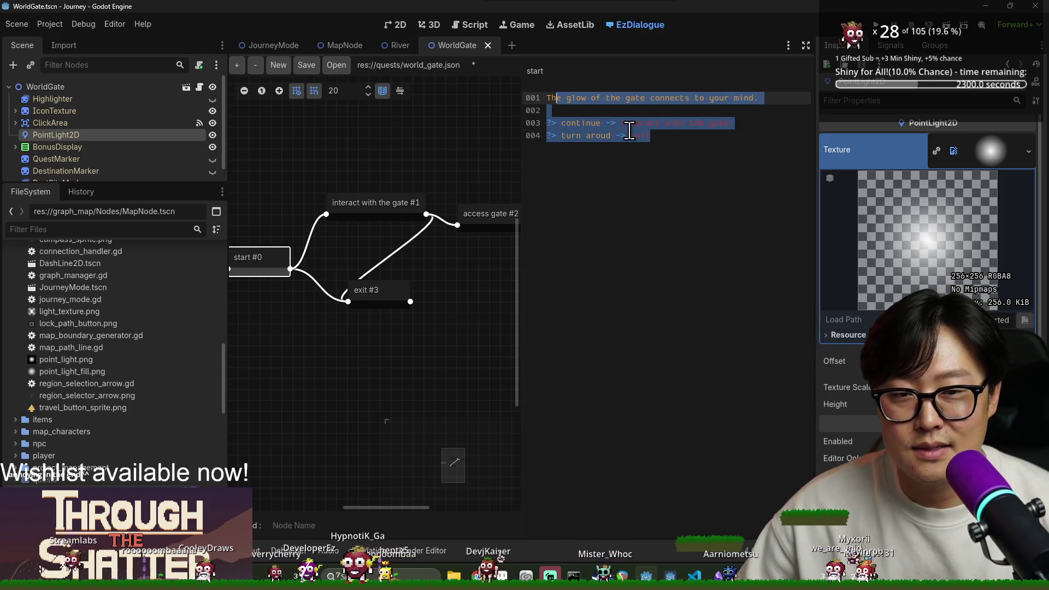
pyautogui.click(678, 135)
pyautogui.moveTo(676, 130); pyautogui.dragTo(601, 101)
pyautogui.click(569, 123)
pyautogui.click(651, 122)
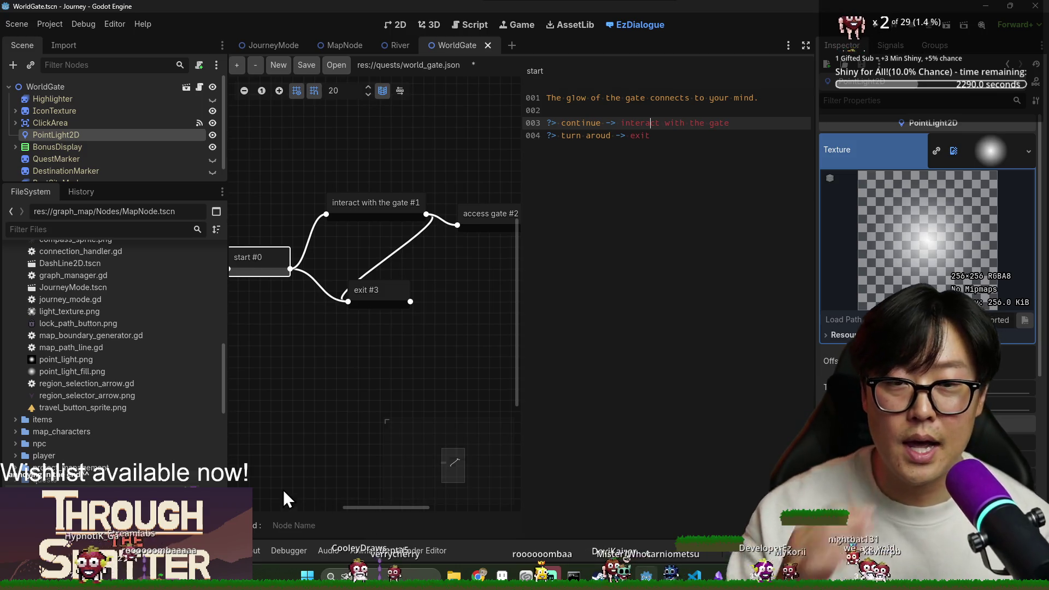
# Reselect the start node and highlight its opening narration line and the 'interact with the gate' target
pyautogui.click(349, 229)
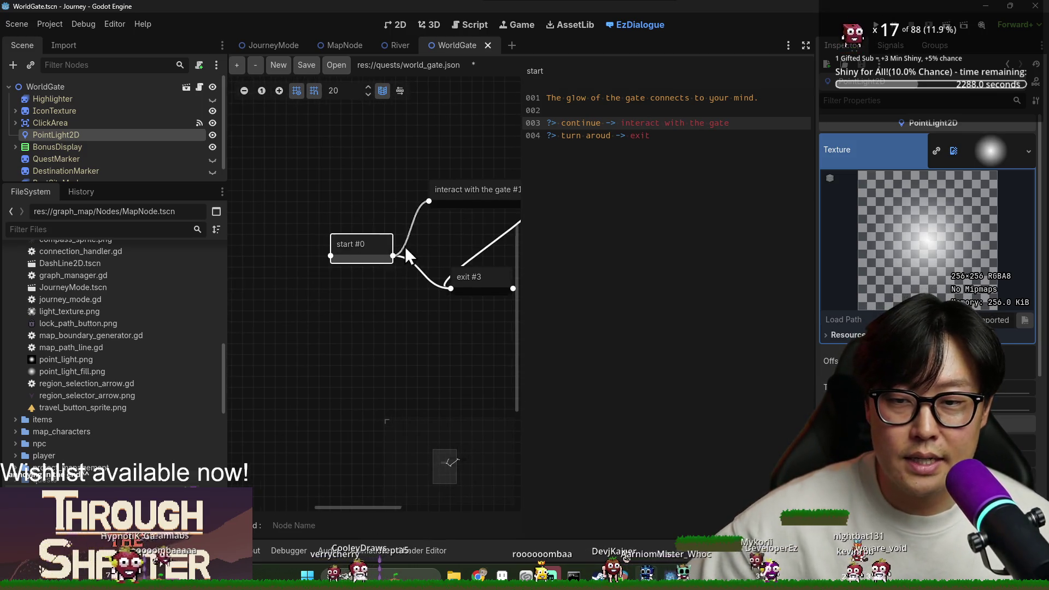
pyautogui.tripleClick(534, 100)
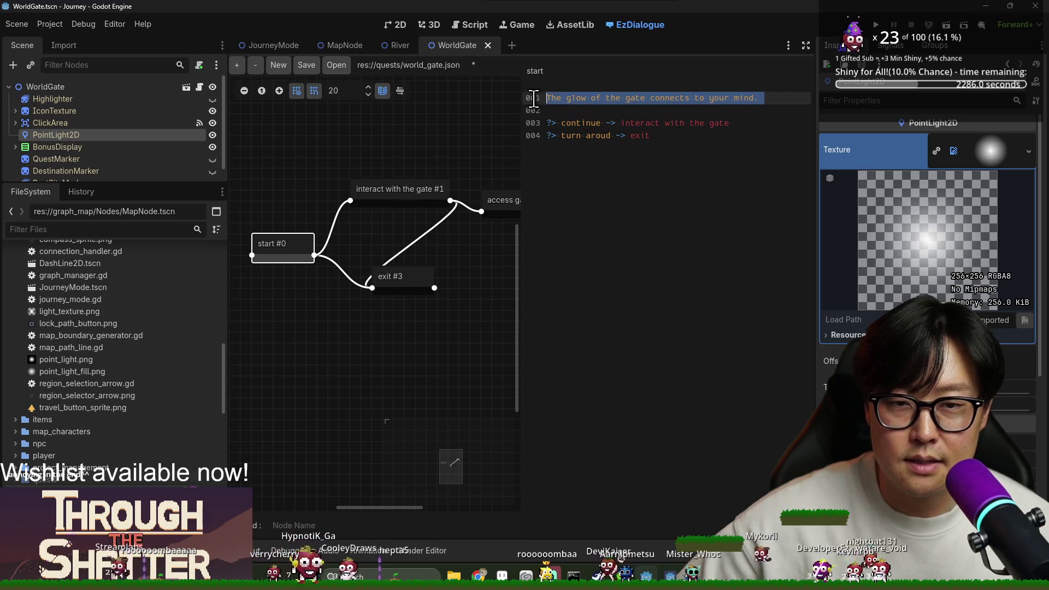
pyautogui.click(616, 164)
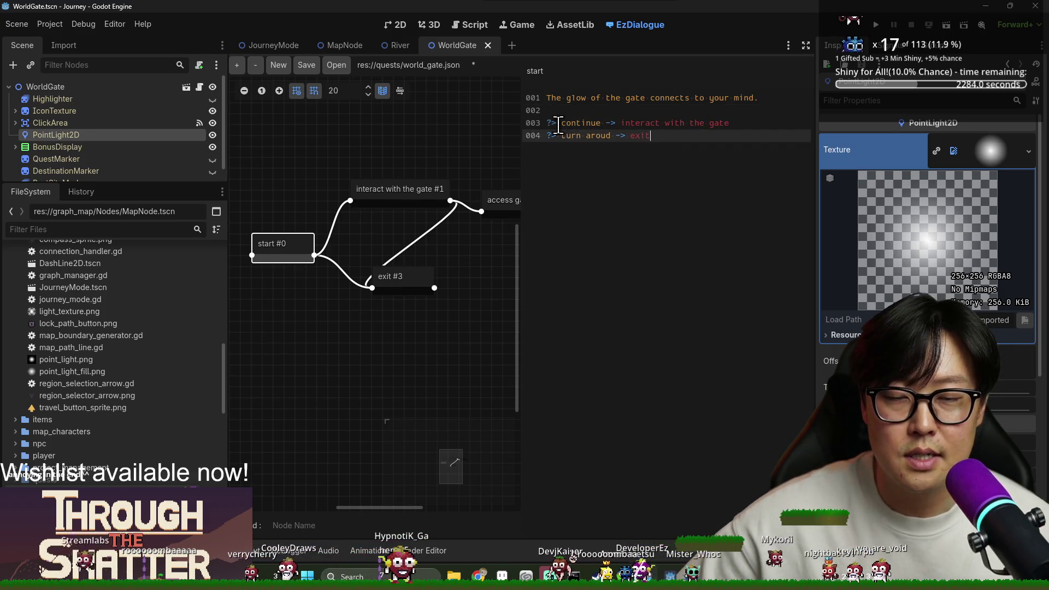
pyautogui.moveTo(646, 123); pyautogui.dragTo(714, 123)
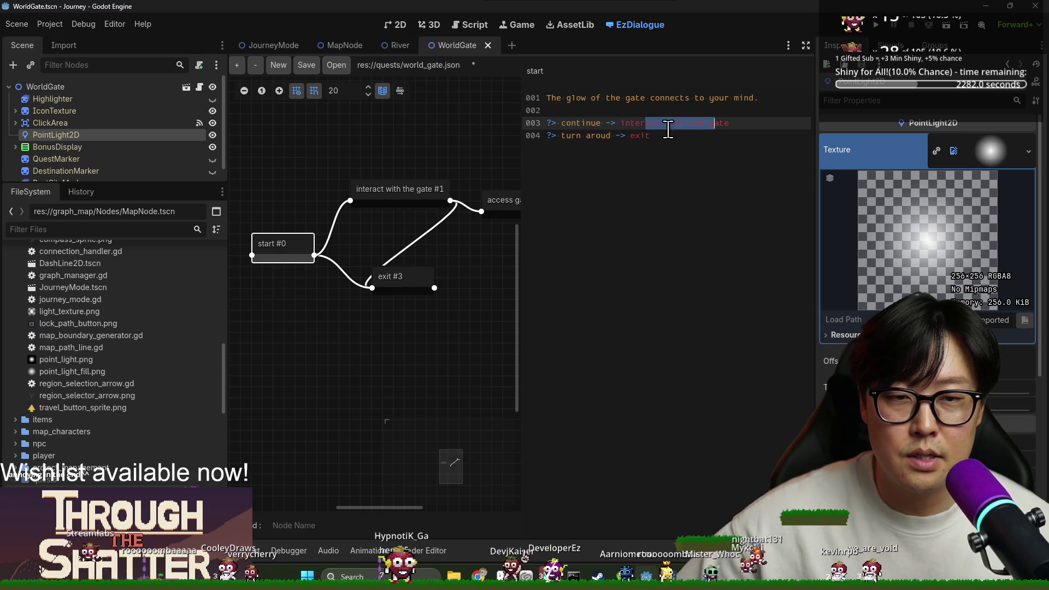
pyautogui.click(668, 131)
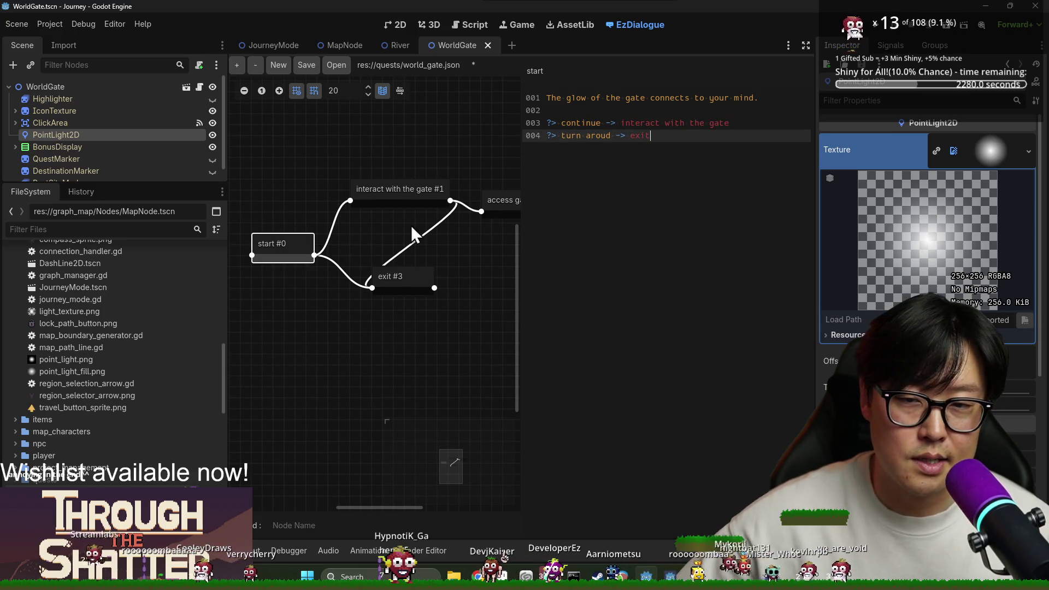
pyautogui.moveTo(546, 98); pyautogui.dragTo(780, 87)
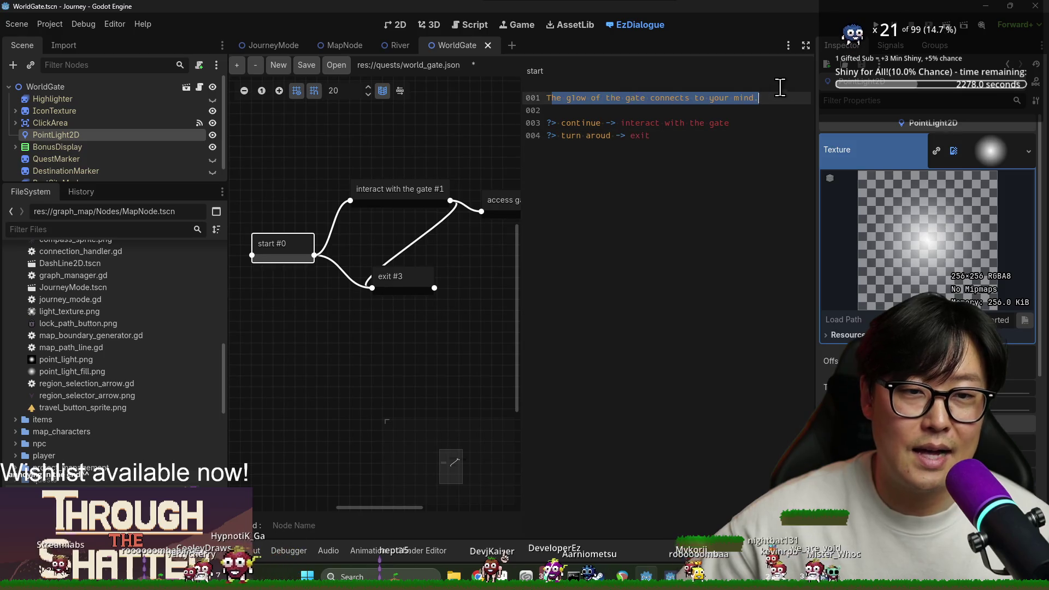
pyautogui.click(762, 129)
pyautogui.moveTo(569, 101); pyautogui.dragTo(762, 99)
pyautogui.click(779, 99)
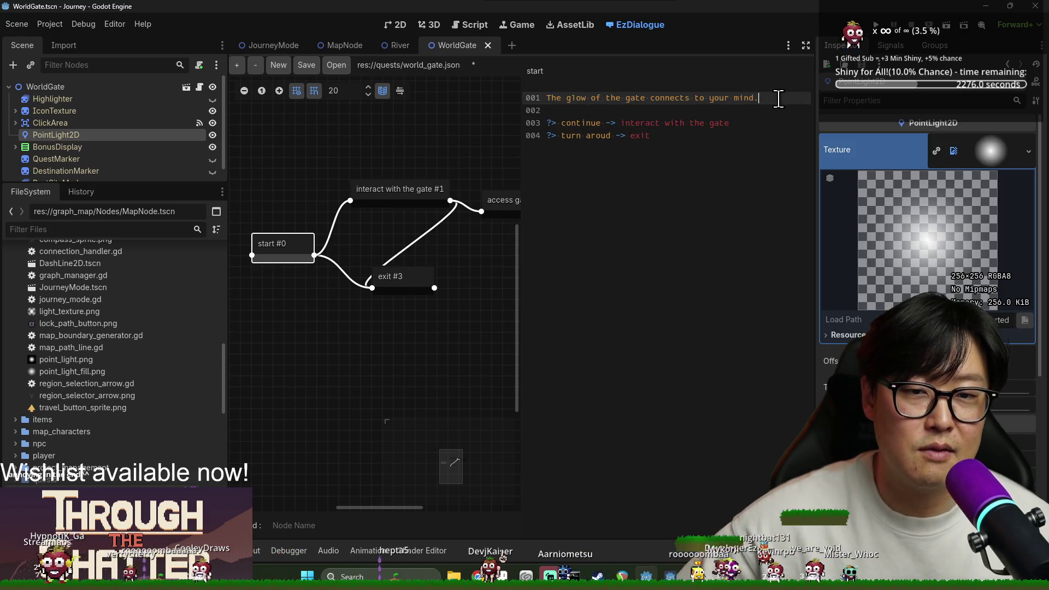
# Highlight the opening narration, the 'continue' choice and the 'interact with the gate' target again
pyautogui.moveTo(546, 100)
pyautogui.mouseDown()
pyautogui.moveTo(745, 96)
pyautogui.moveTo(538, 96)
pyautogui.moveTo(770, 94)
pyautogui.mouseUp()
pyautogui.click(768, 98)
pyautogui.click(586, 123)
pyautogui.click(568, 109)
pyautogui.moveTo(547, 98); pyautogui.dragTo(772, 100)
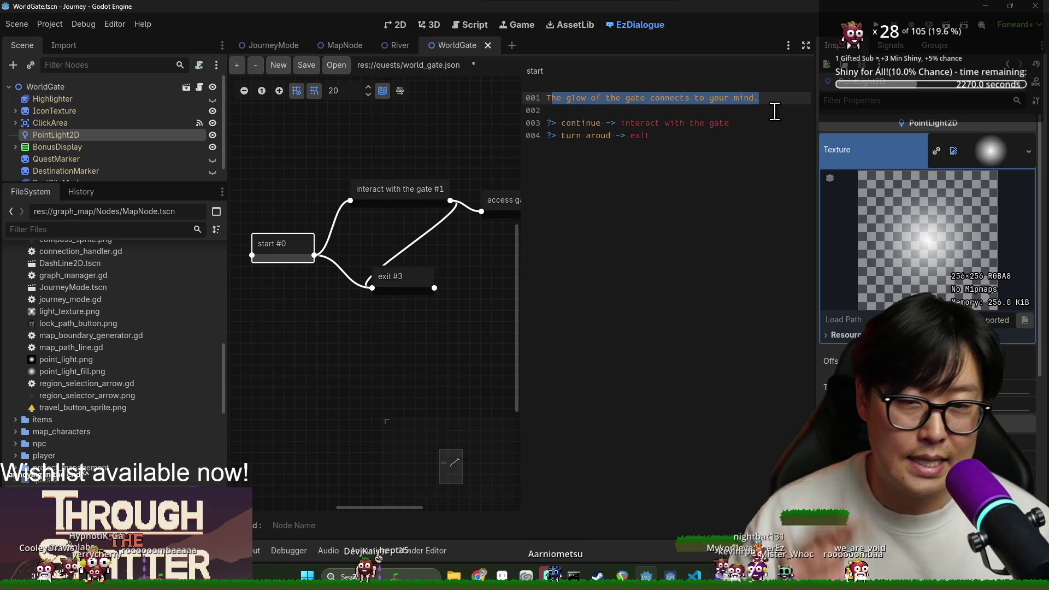
pyautogui.moveTo(562, 124)
pyautogui.mouseDown()
pyautogui.moveTo(748, 124)
pyautogui.moveTo(756, 136)
pyautogui.moveTo(751, 124)
pyautogui.mouseUp()
pyautogui.press('Down')
pyautogui.press('End')
pyautogui.click(675, 151)
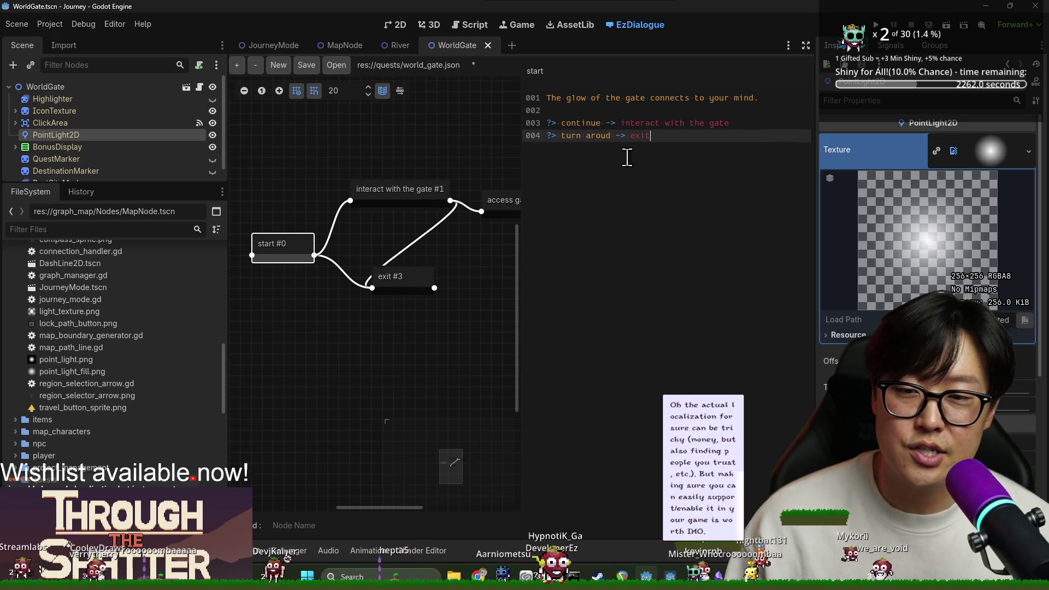
# Compare the gate and start nodes, highlighting start's narration, 'continue' and 'turn aroud' choices
pyautogui.click(408, 194)
pyautogui.click(291, 238)
pyautogui.click(550, 109)
pyautogui.tripleClick(553, 98)
pyautogui.doubleClick(581, 123)
pyautogui.moveTo(563, 136); pyautogui.dragTo(615, 135)
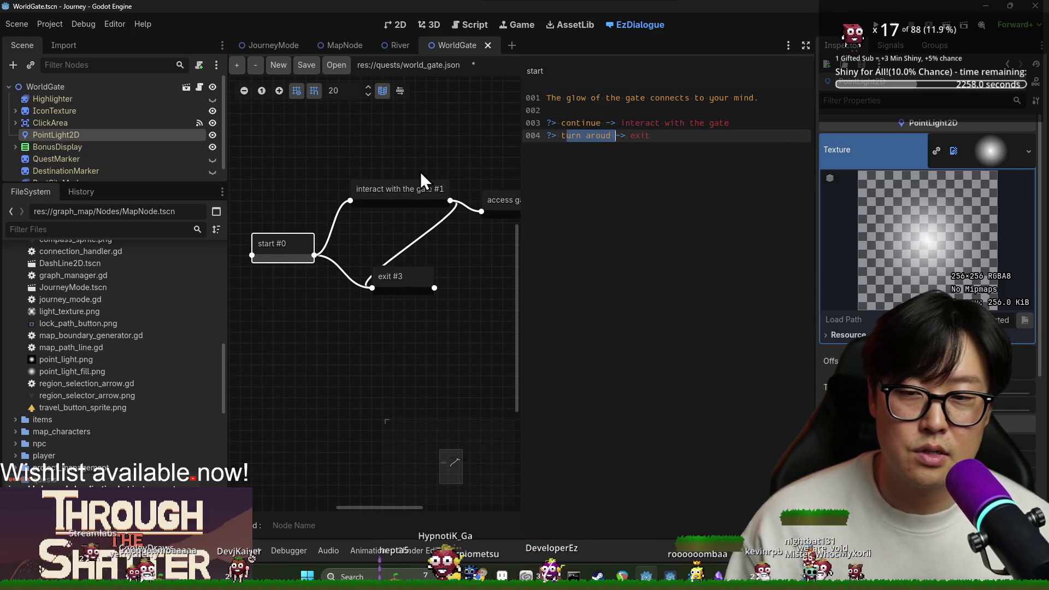
pyautogui.click(418, 189)
# Highlight the gate node's key-required line, question lines, and 'give the key' and 'Turn around' choices
pyautogui.tripleClick(754, 98)
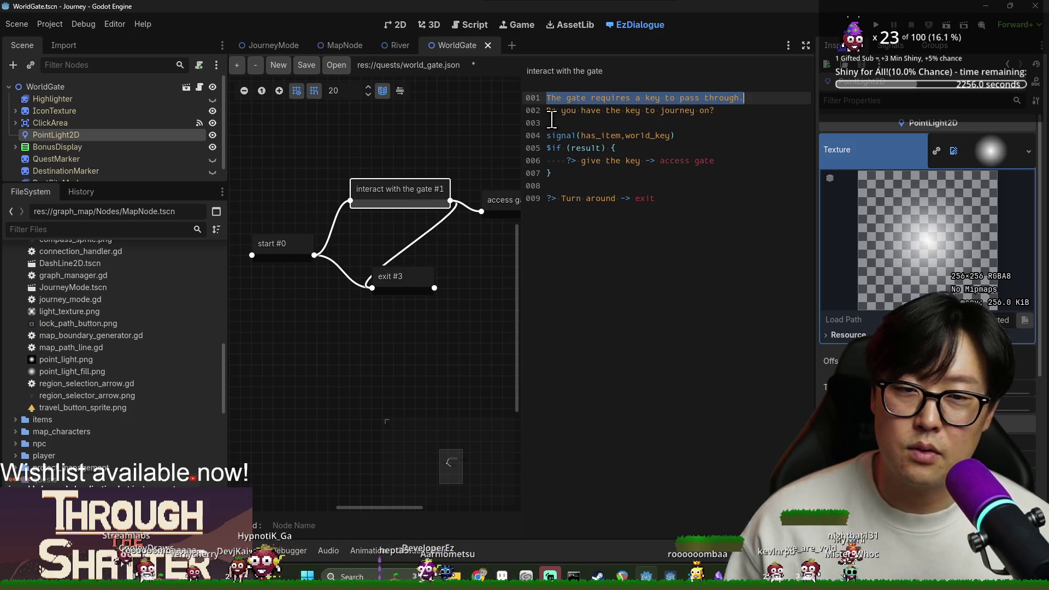
pyautogui.moveTo(555, 119); pyautogui.dragTo(558, 112)
pyautogui.moveTo(581, 160); pyautogui.dragTo(646, 160)
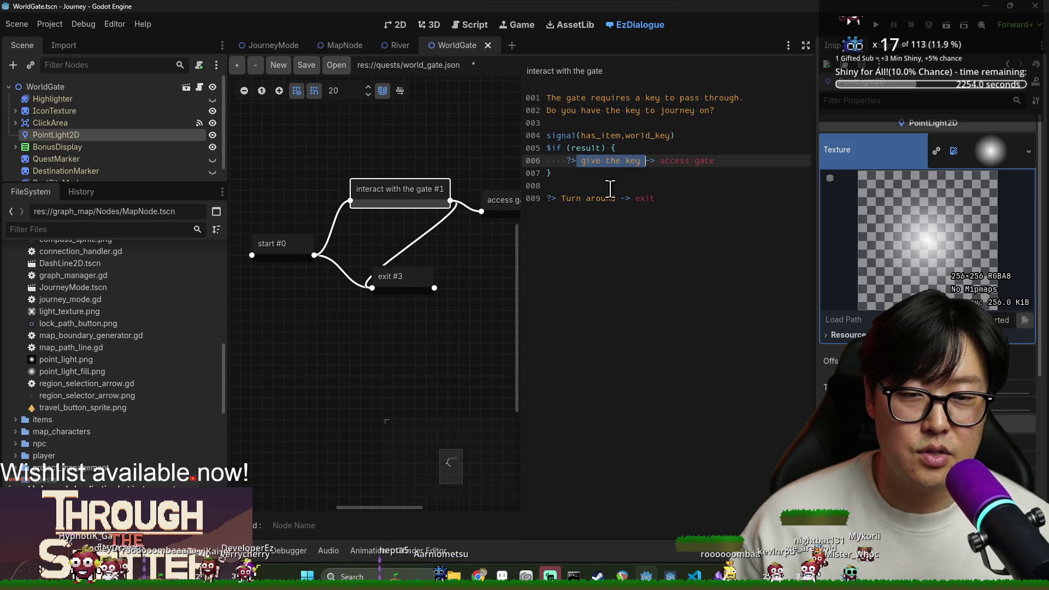
pyautogui.moveTo(561, 197); pyautogui.dragTo(623, 197)
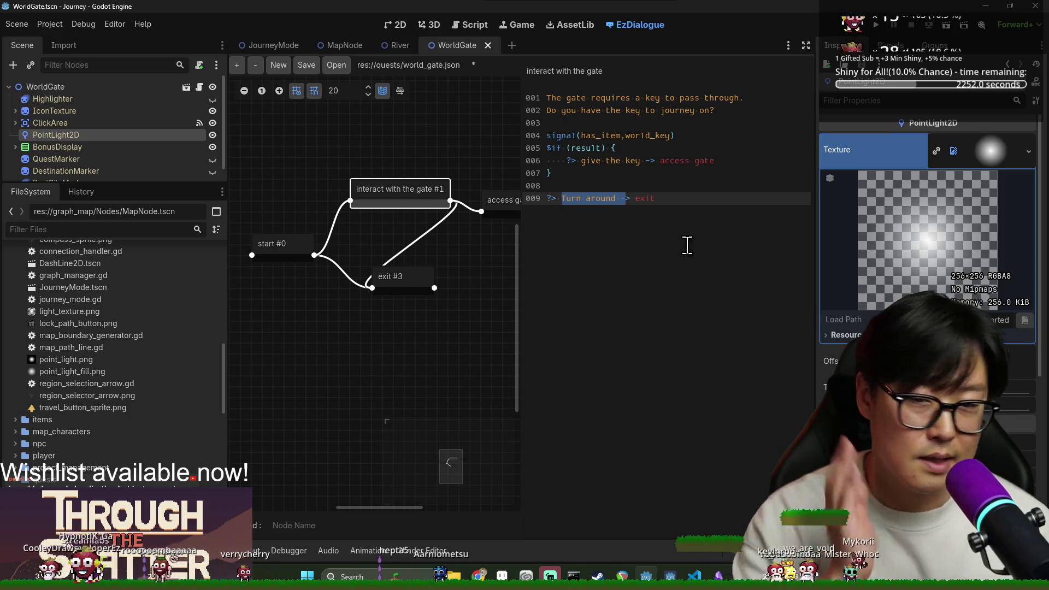
pyautogui.click(692, 182)
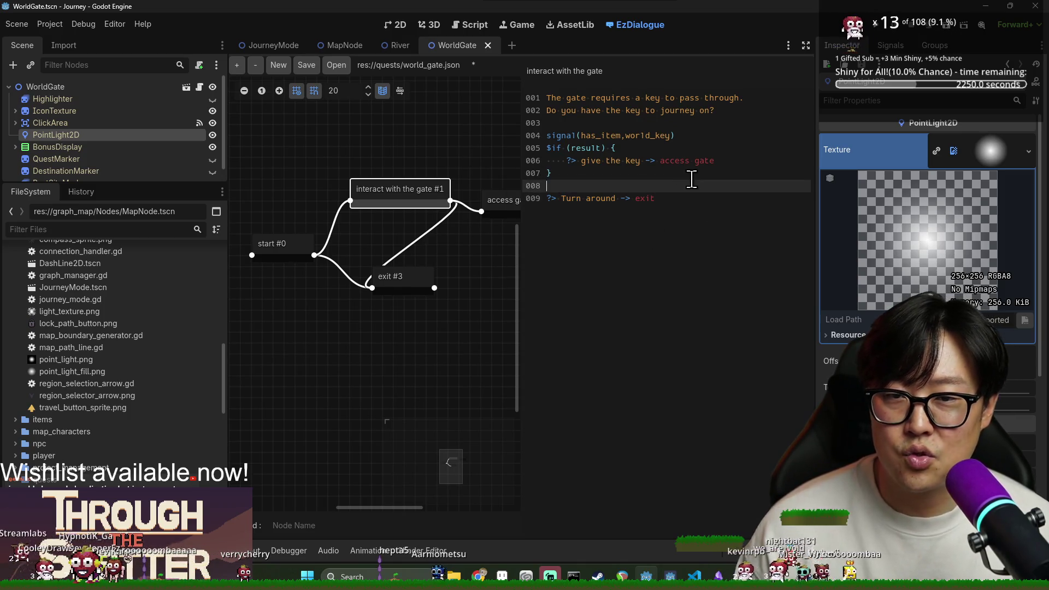
# Save world_gate.json, review the whole gate interaction script, and return to the 2D scene view
pyautogui.hotkey('ctrl', 's')
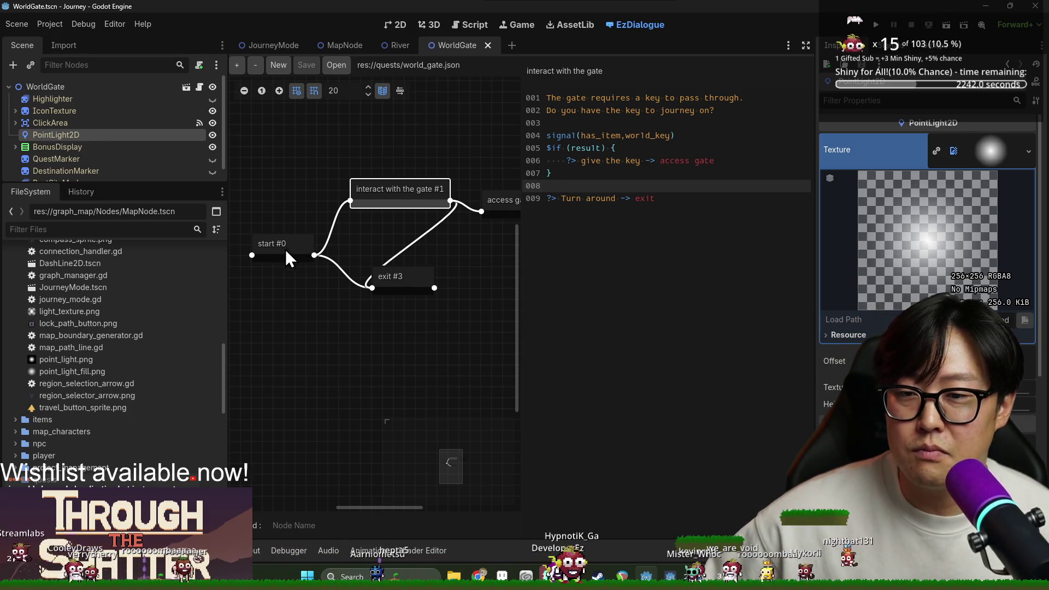
pyautogui.moveTo(552, 97); pyautogui.dragTo(683, 215)
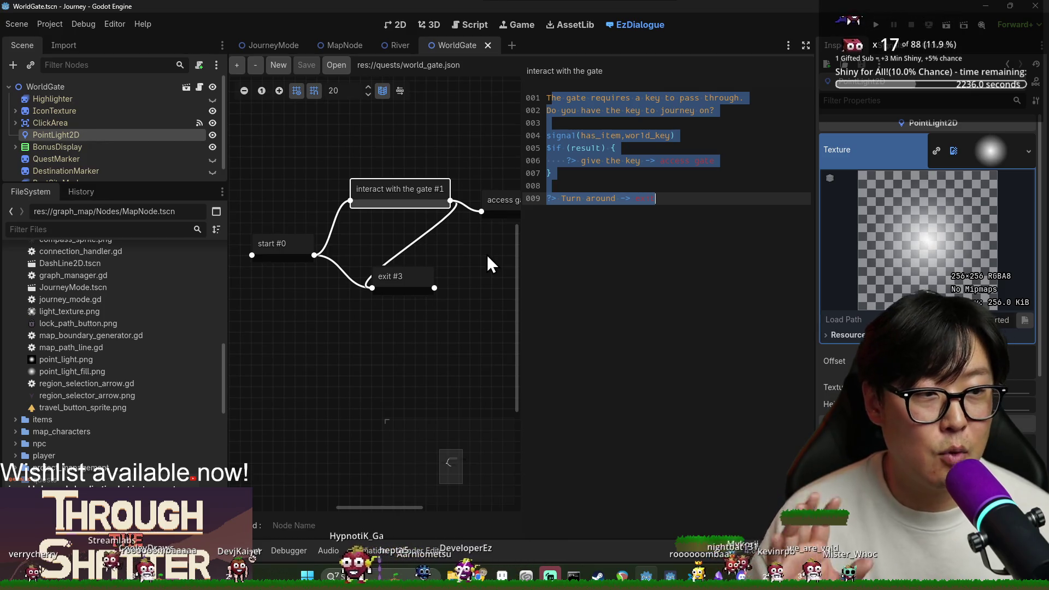
pyautogui.click(629, 241)
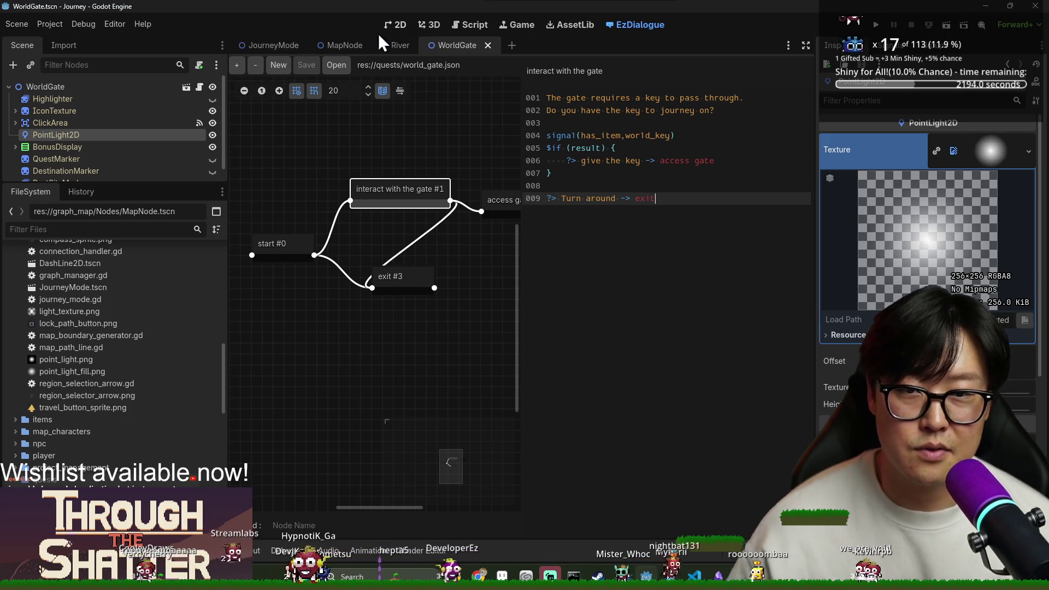
pyautogui.click(395, 25)
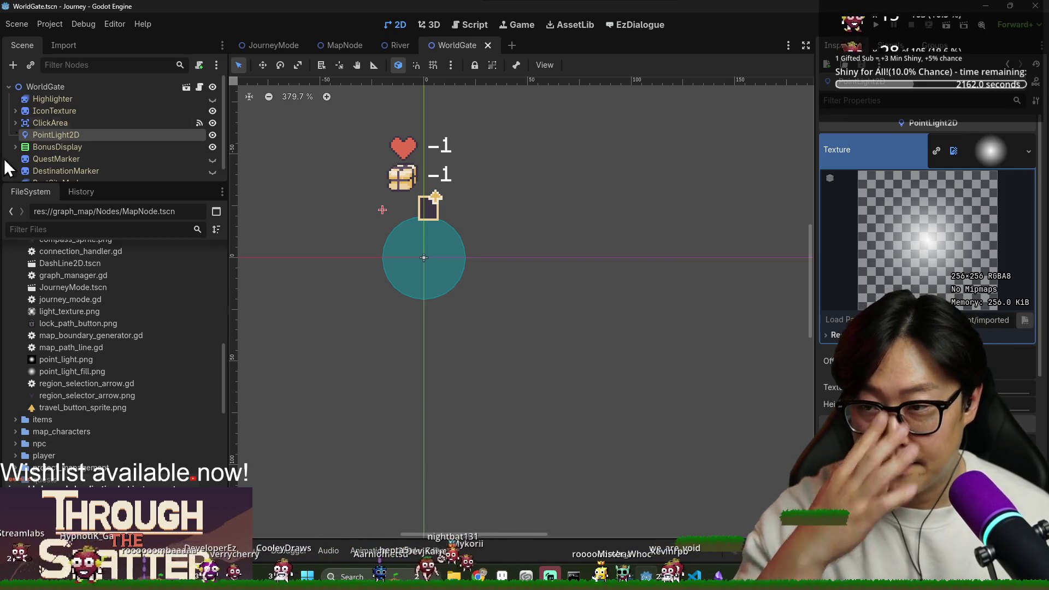
# Give the IconTexture node a new AtlasTexture and pick the sprite atlas image for it
pyautogui.click(64, 101)
pyautogui.click(73, 110)
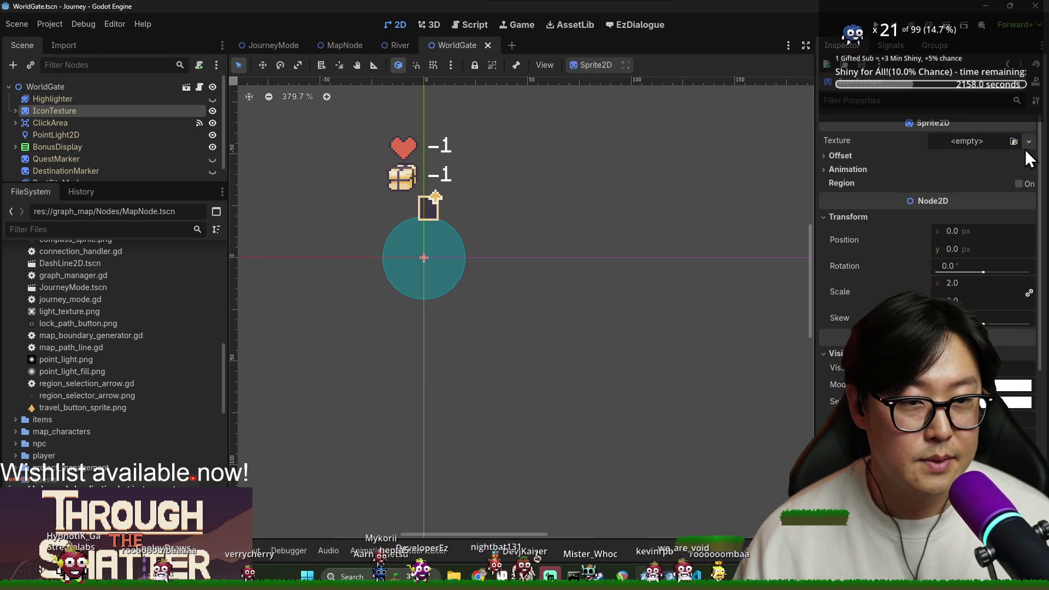
pyautogui.click(1027, 145)
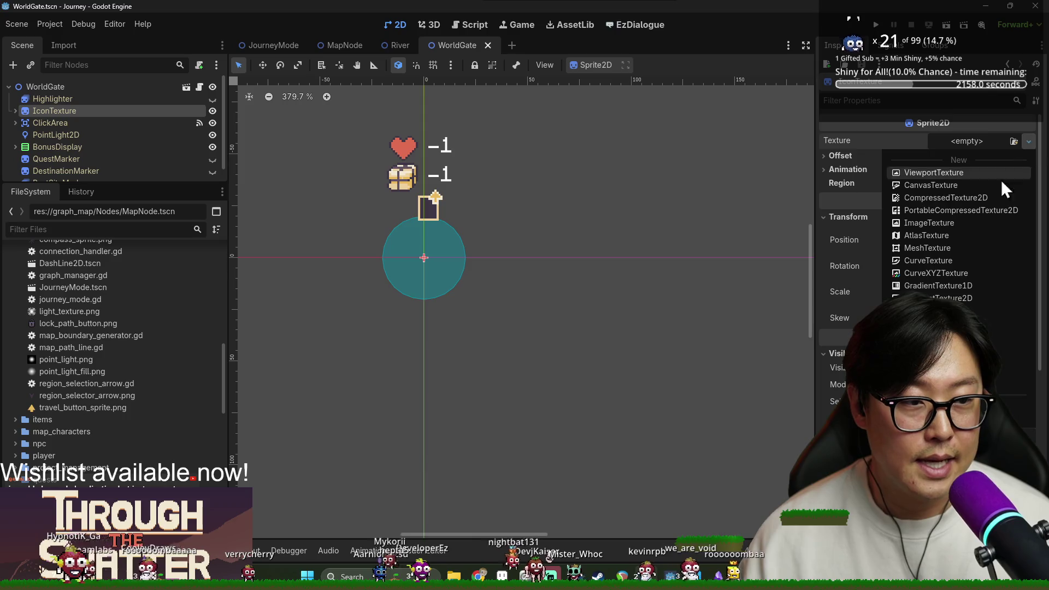
pyautogui.click(937, 235)
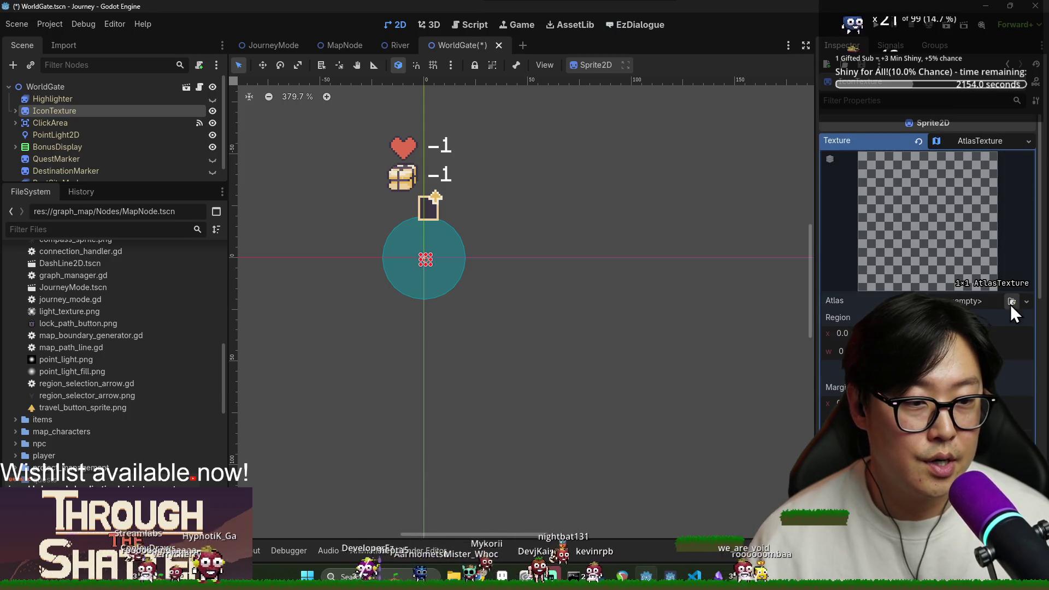
pyautogui.click(1012, 301)
pyautogui.scroll(-10, 625, 359)
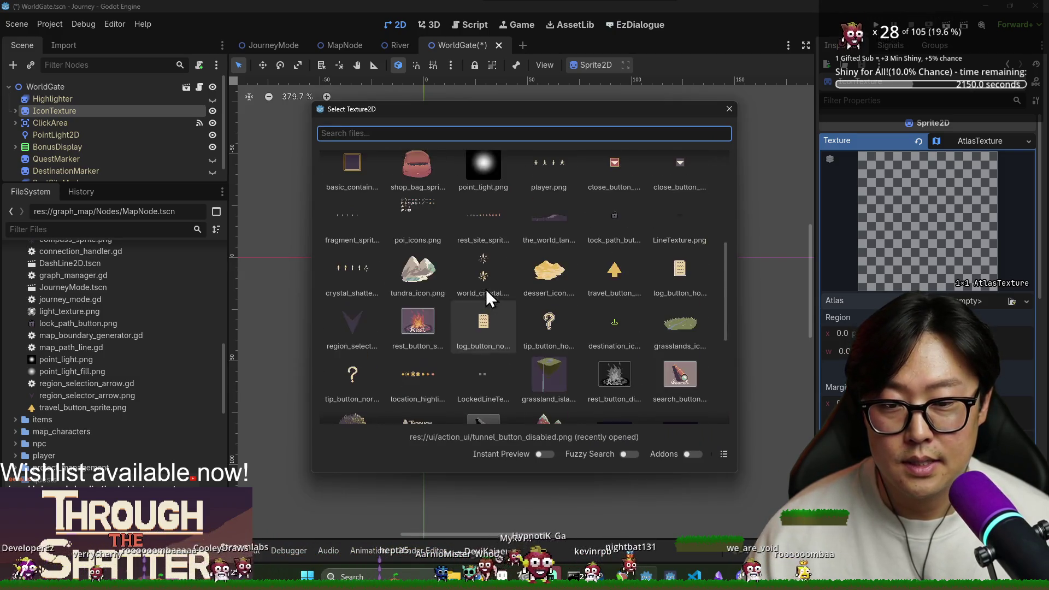
pyautogui.doubleClick(419, 218)
pyautogui.click(422, 215)
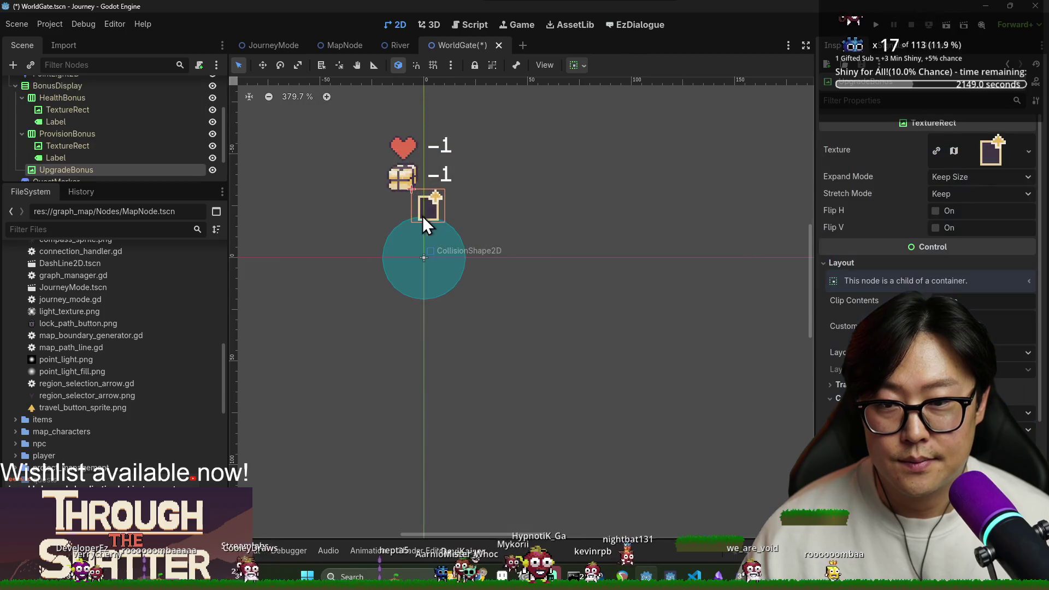
pyautogui.scroll(3, 77, 115)
# Set the atlas region to 32×32 and adjust its x offset until the swirl portal tile shows
pyautogui.click(66, 111)
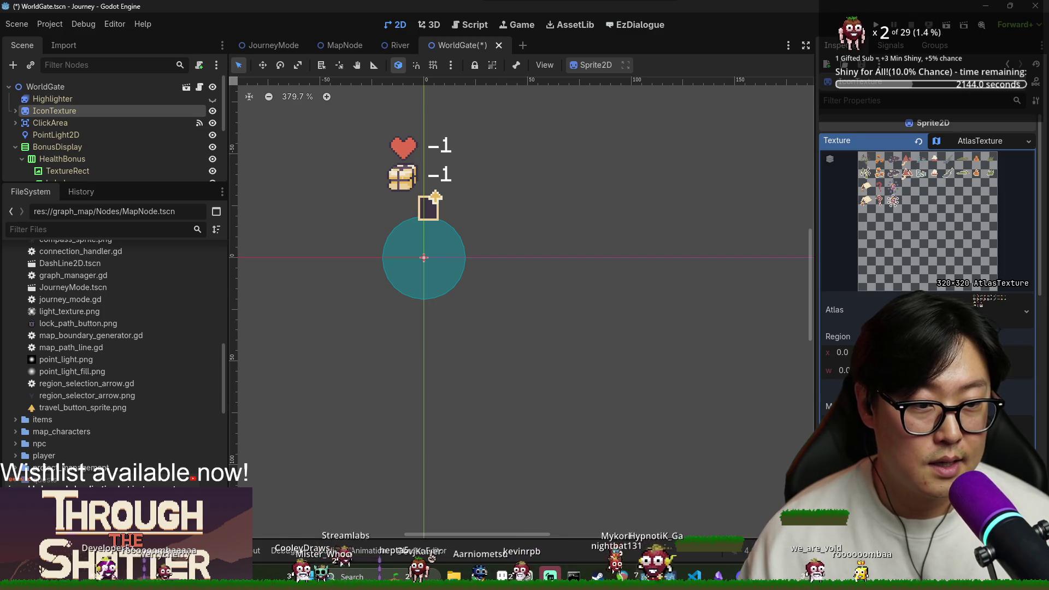
pyautogui.write('32')
pyautogui.press('Return')
pyautogui.write('32')
pyautogui.press('Return')
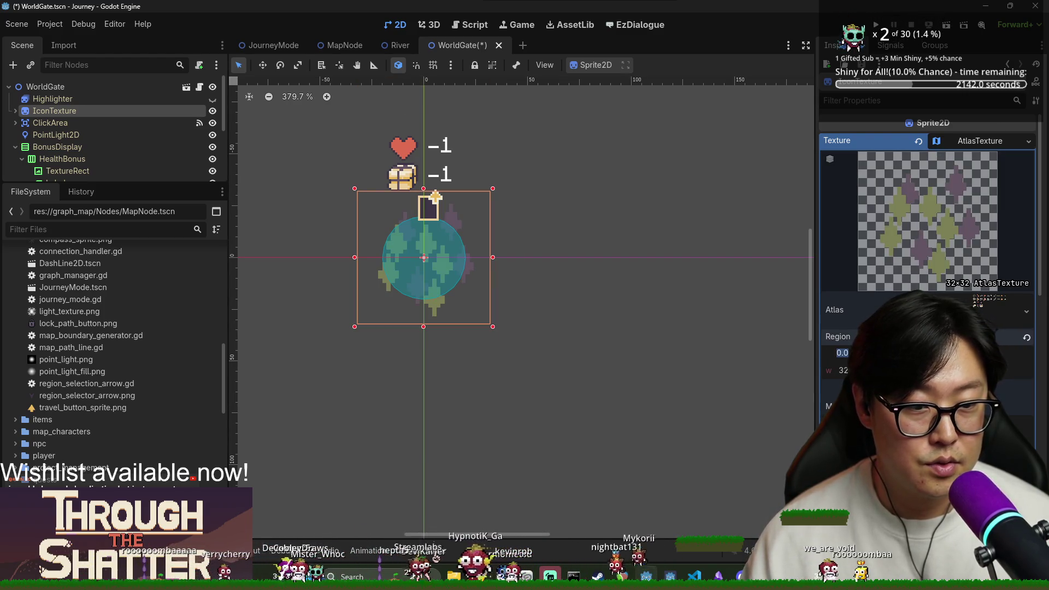
pyautogui.write('32')
pyautogui.press('Return')
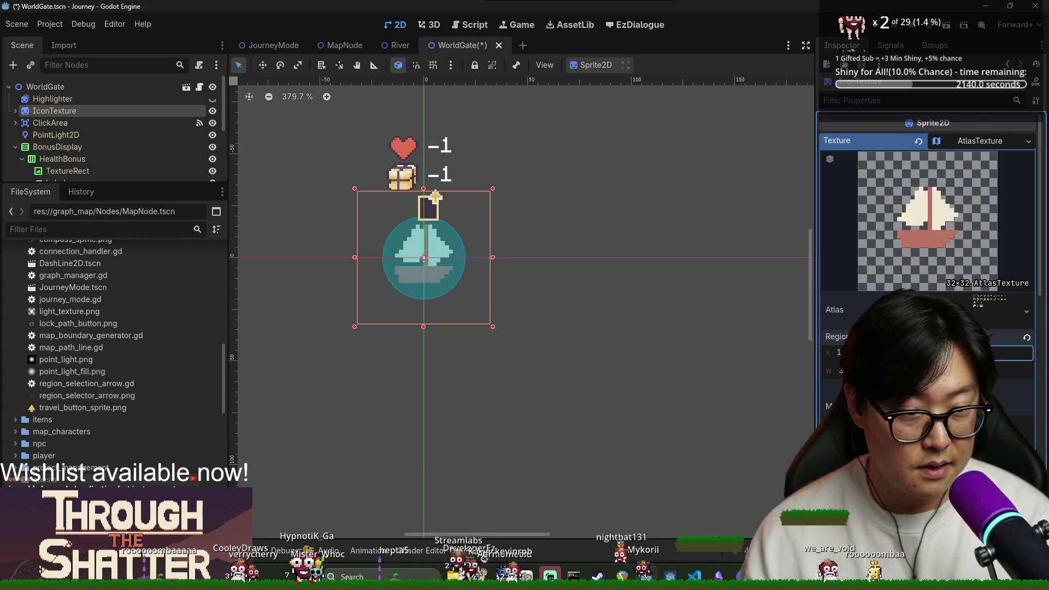
pyautogui.write('64')
pyautogui.press('Return')
pyautogui.write('6')
pyautogui.press('Return')
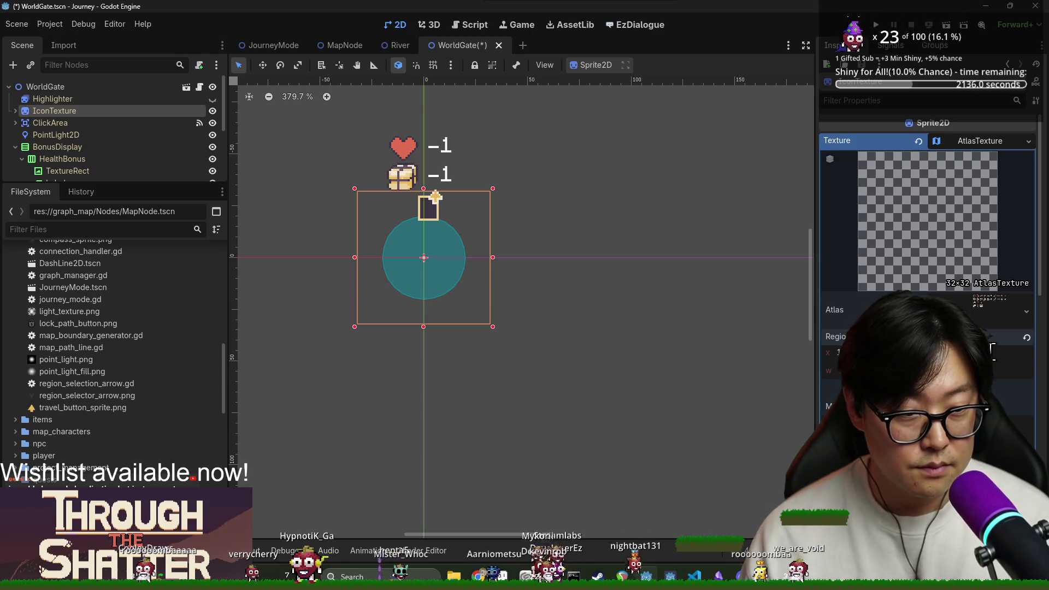
# Try the visual Region Editor, then save the WorldGate scene
pyautogui.click(929, 388)
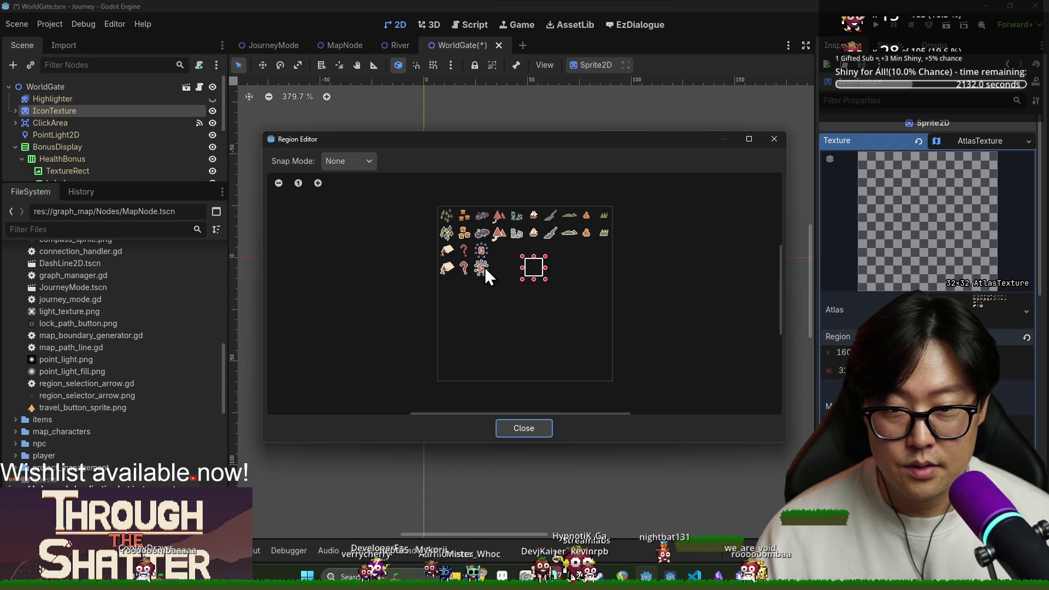
pyautogui.press('Escape')
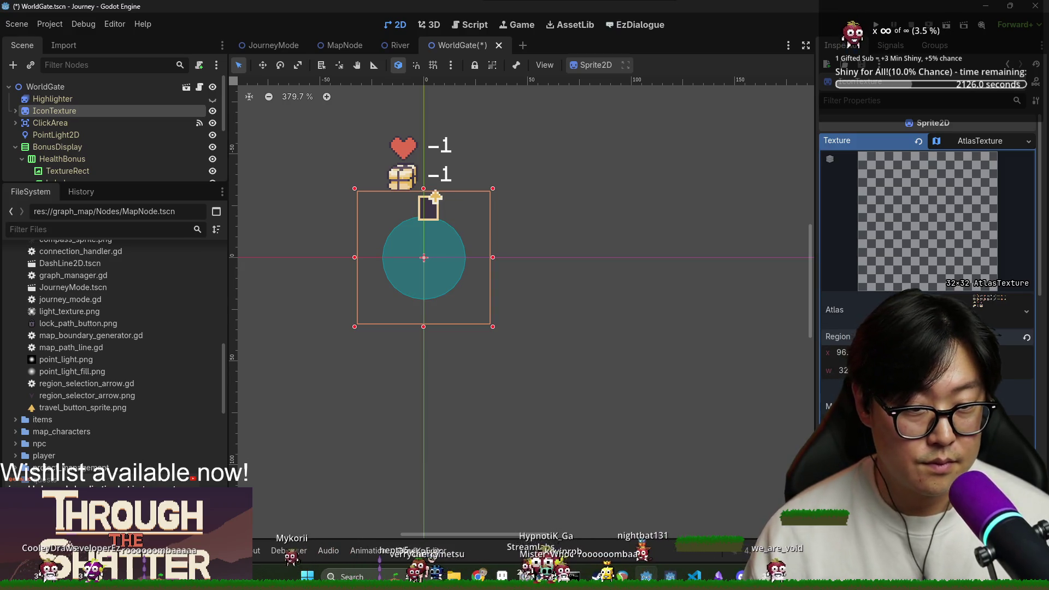
pyautogui.scroll(-3, 520, 308)
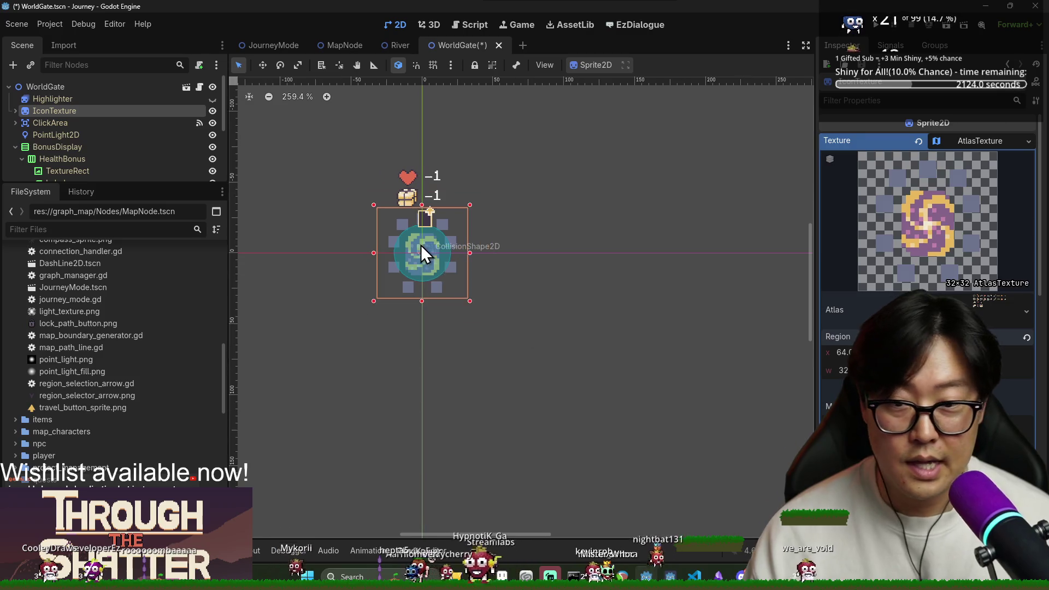
pyautogui.hotkey('ctrl', 's')
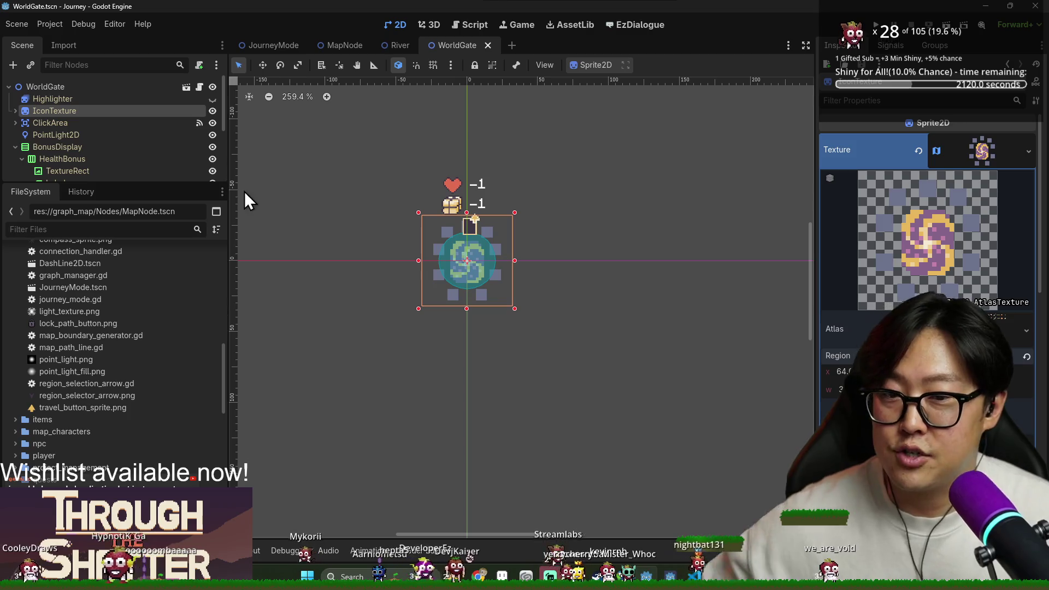
pyautogui.click(82, 88)
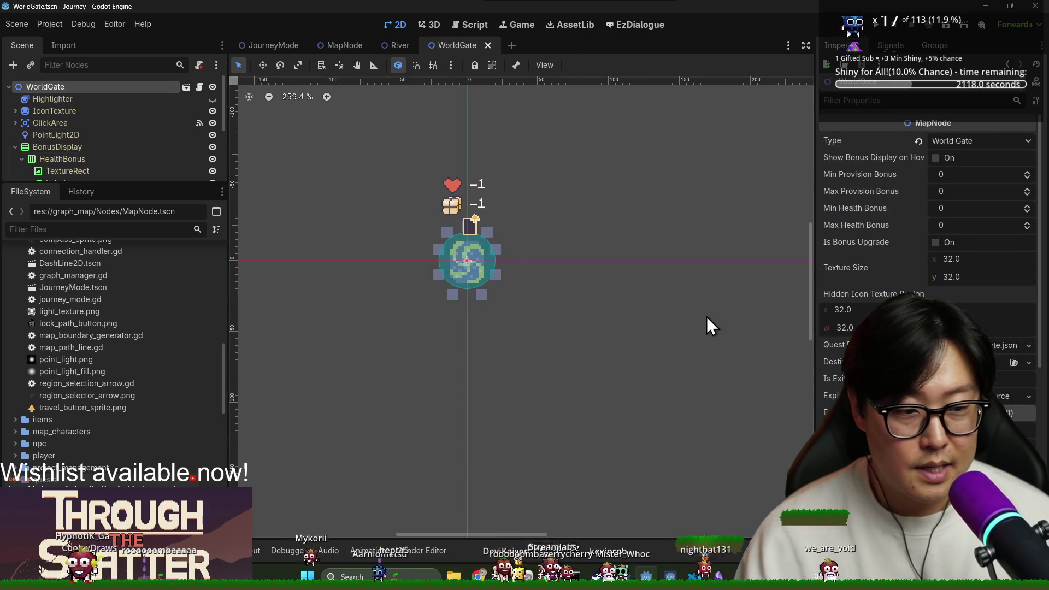
# Open the WorldGate node's script, map_node.gd, and inspect its on_hover signal declaration
pyautogui.click(648, 225)
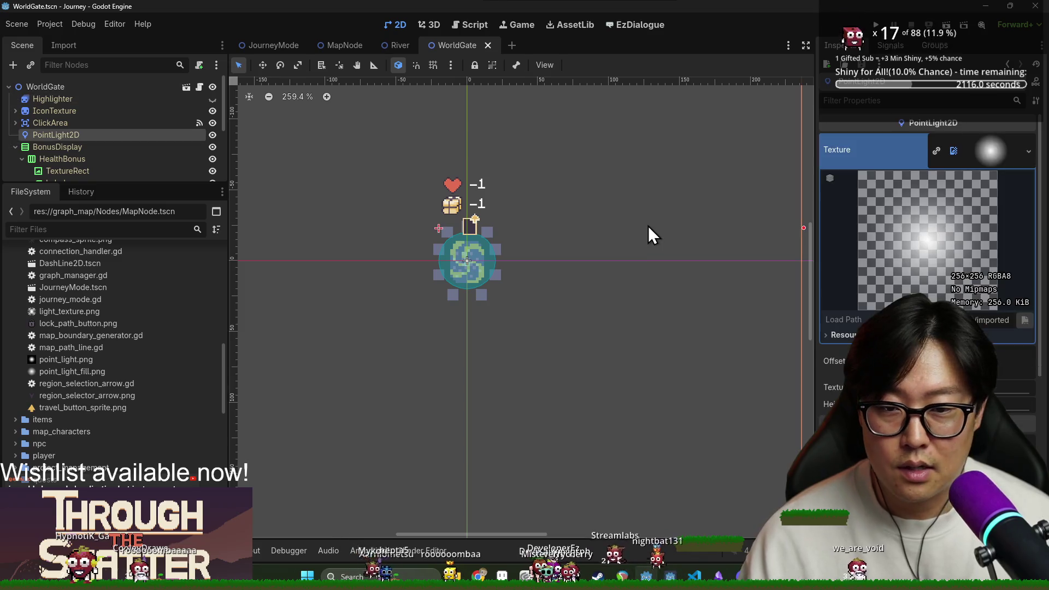
pyautogui.click(152, 87)
pyautogui.click(201, 87)
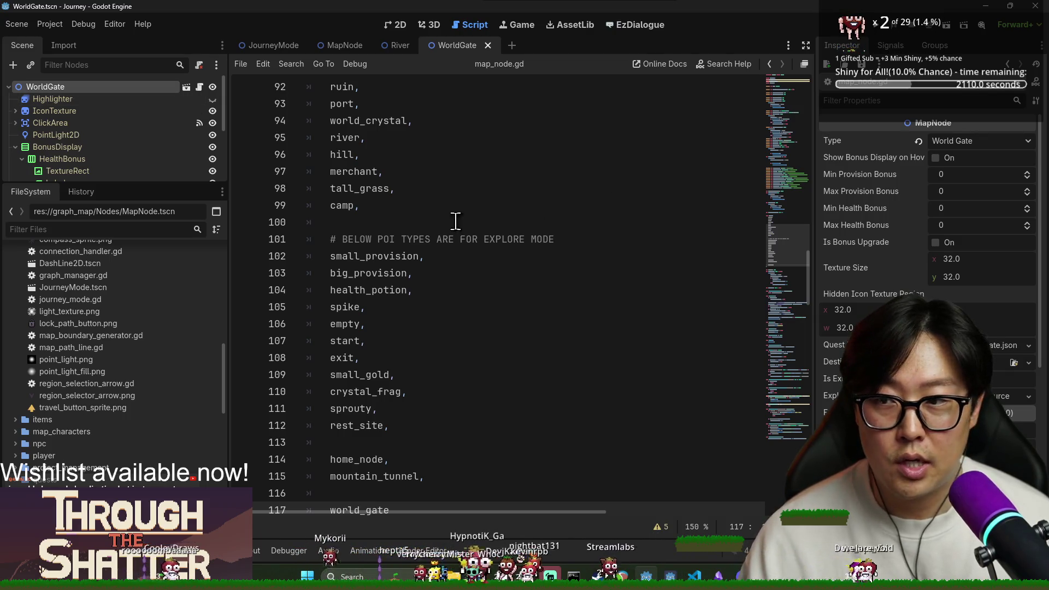
pyautogui.scroll(14, 465, 229)
pyautogui.scroll(16, 444, 235)
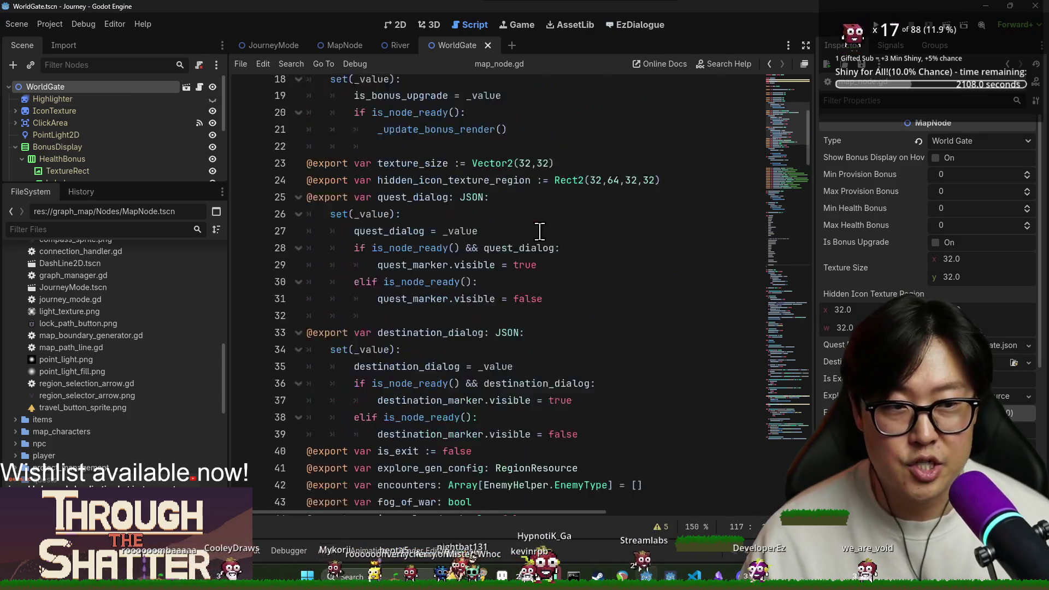
pyautogui.click(409, 138)
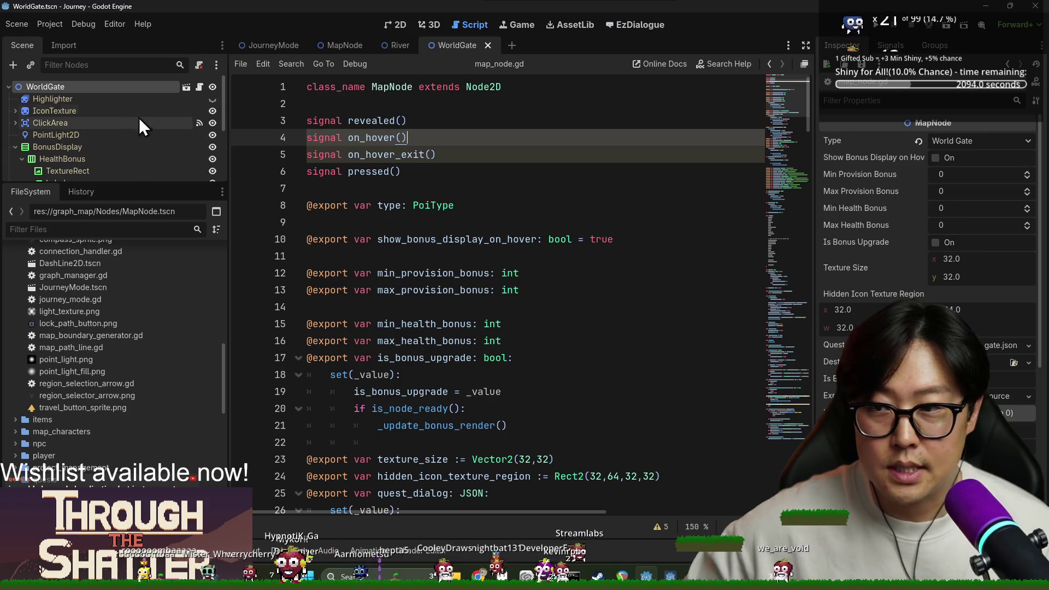
pyautogui.scroll(-6, 470, 278)
pyautogui.scroll(-6, 492, 263)
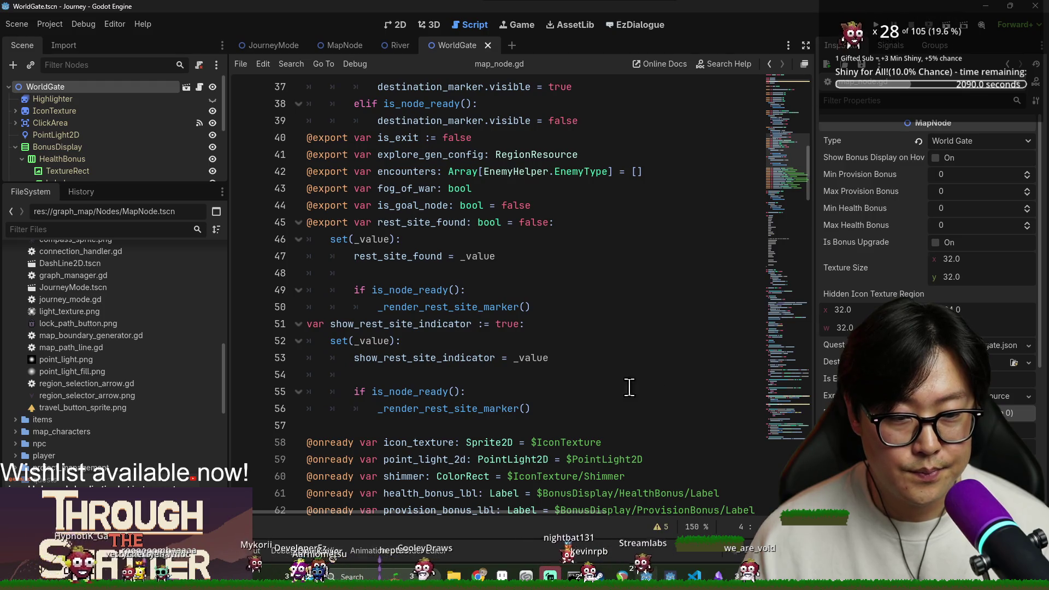
pyautogui.scroll(-7, 531, 353)
# Search map_node.gd for 'action' and 'get_action' to find get_additional_actions, then search the whole project for it
pyautogui.hotkey('ctrl', 'f')
pyautogui.write('action')
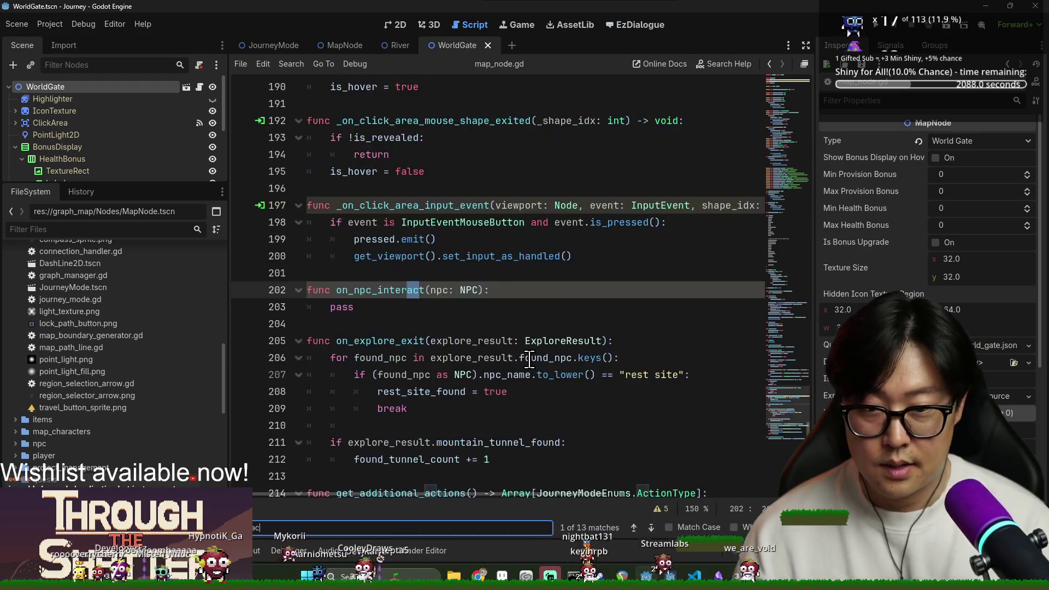
pyautogui.doubleClick(408, 312)
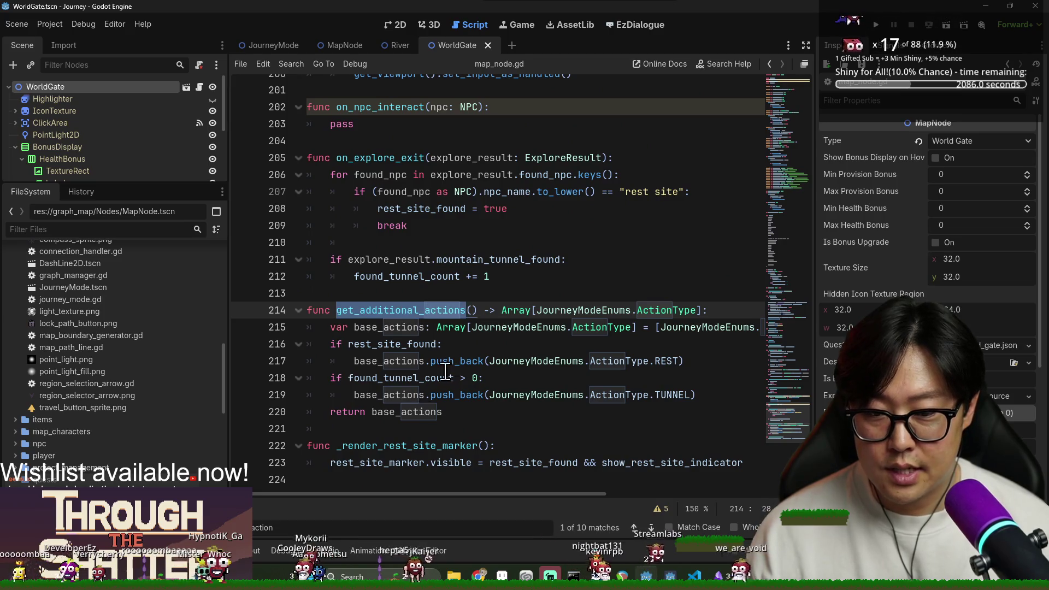
pyautogui.doubleClick(394, 445)
pyautogui.doubleClick(404, 463)
pyautogui.scroll(8, 370, 306)
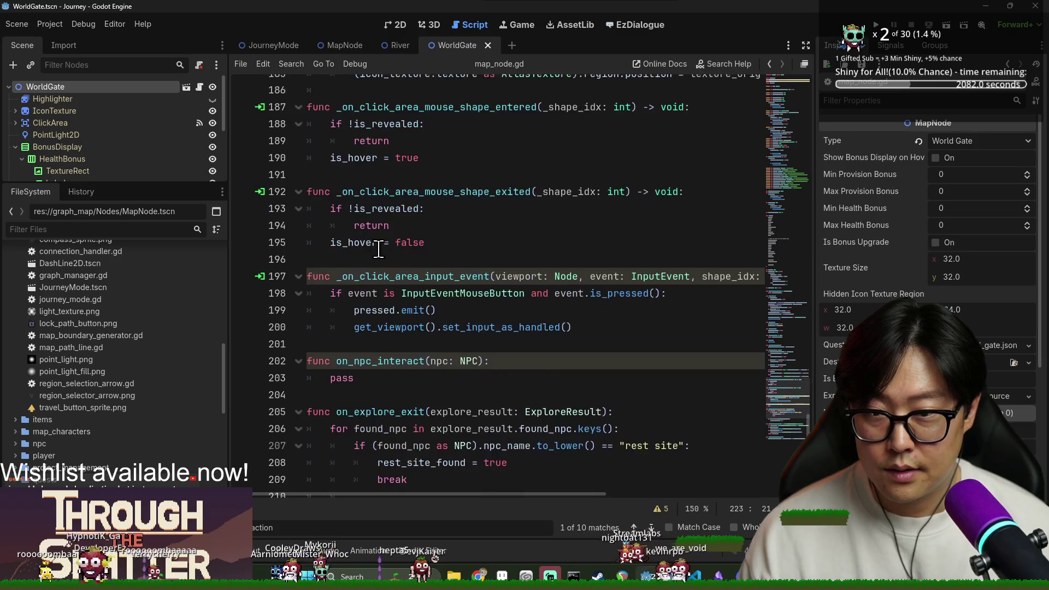
pyautogui.scroll(-3, 436, 313)
pyautogui.scroll(-4, 436, 313)
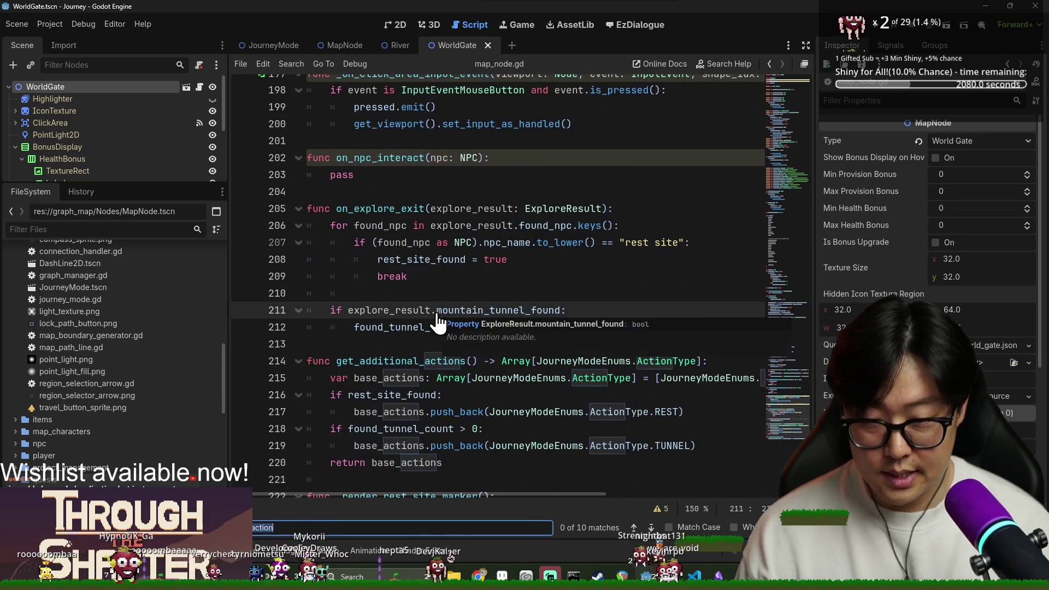
pyautogui.hotkey('ctrl', 'f')
pyautogui.write('get_action')
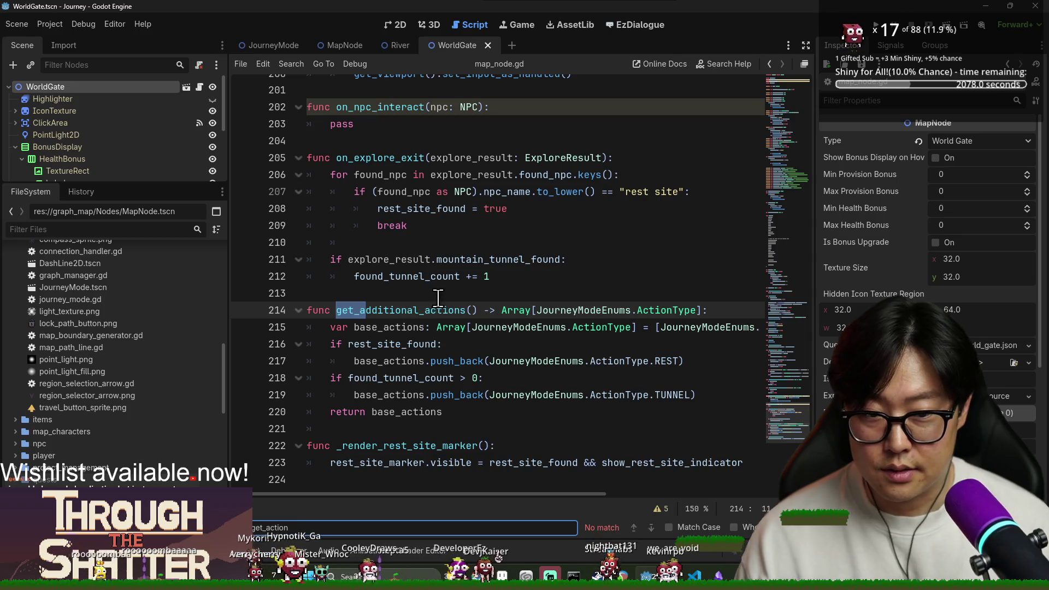
pyautogui.doubleClick(438, 311)
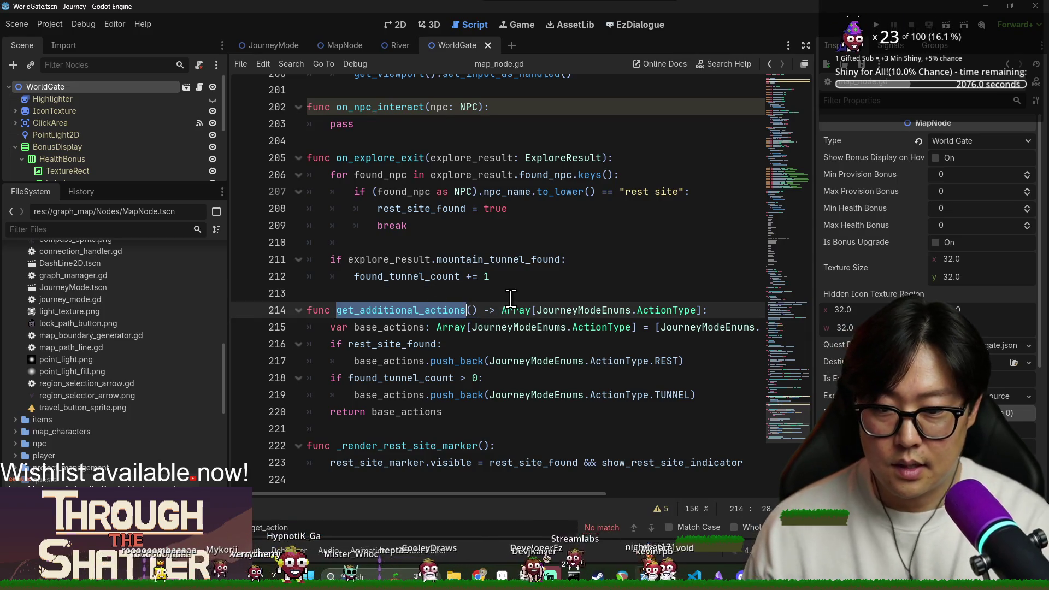
pyautogui.hotkey('ctrl', 'f')
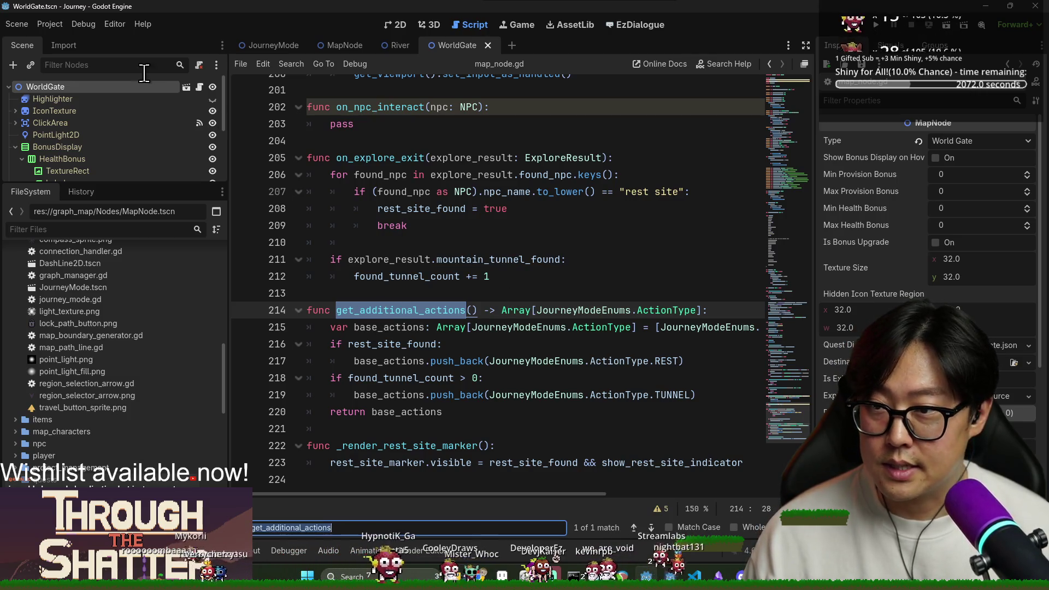
pyautogui.hotkey('ctrl', 'shift', 'f')
# Run the project-wide search and open action_bar.gd's get_additional_actions call, checking the default_actions declaration
pyautogui.press('Return')
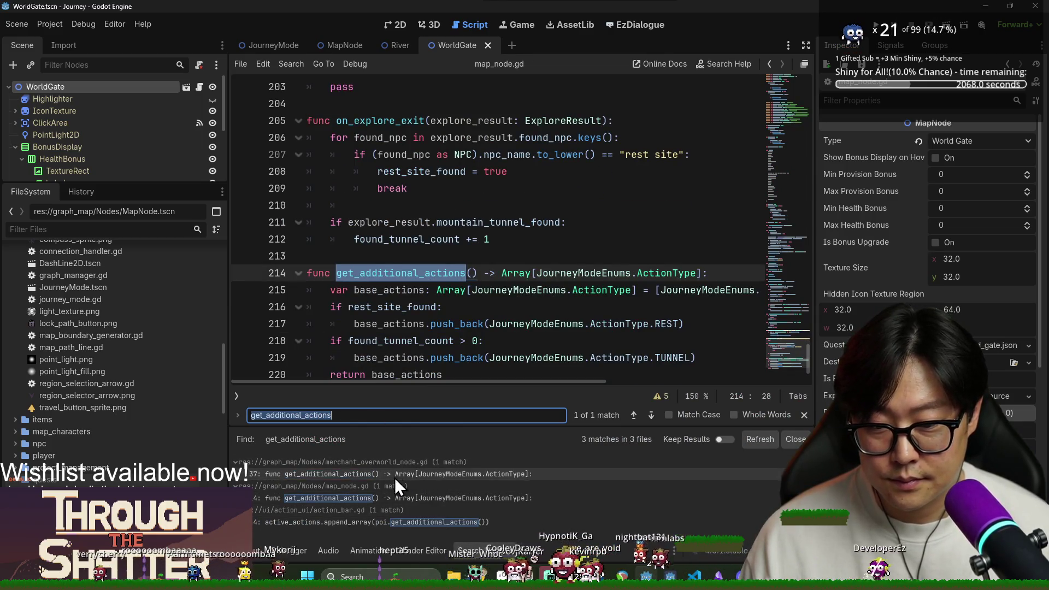
pyautogui.click(367, 522)
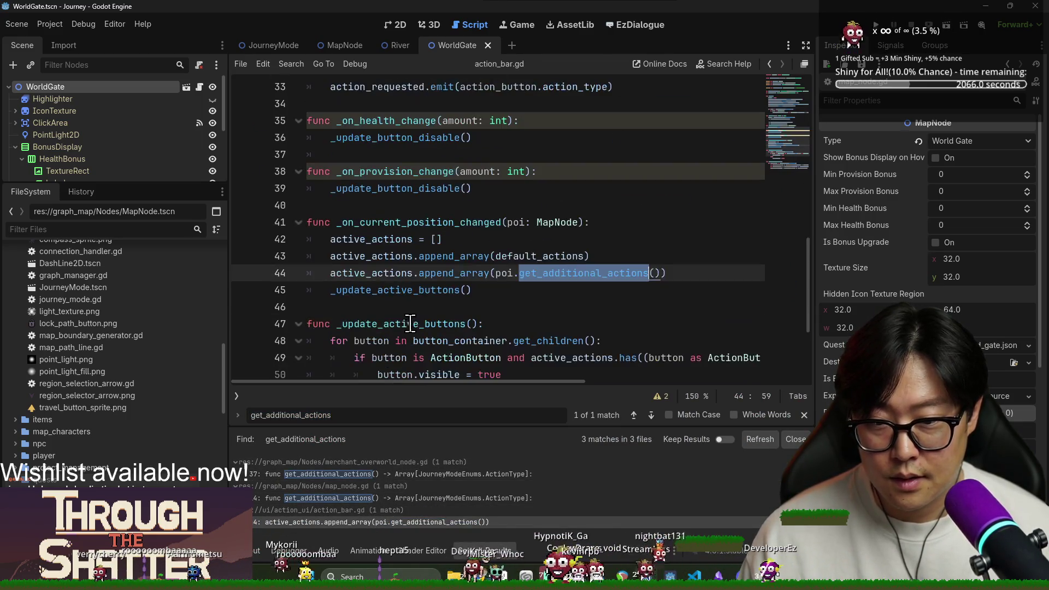
pyautogui.doubleClick(462, 270)
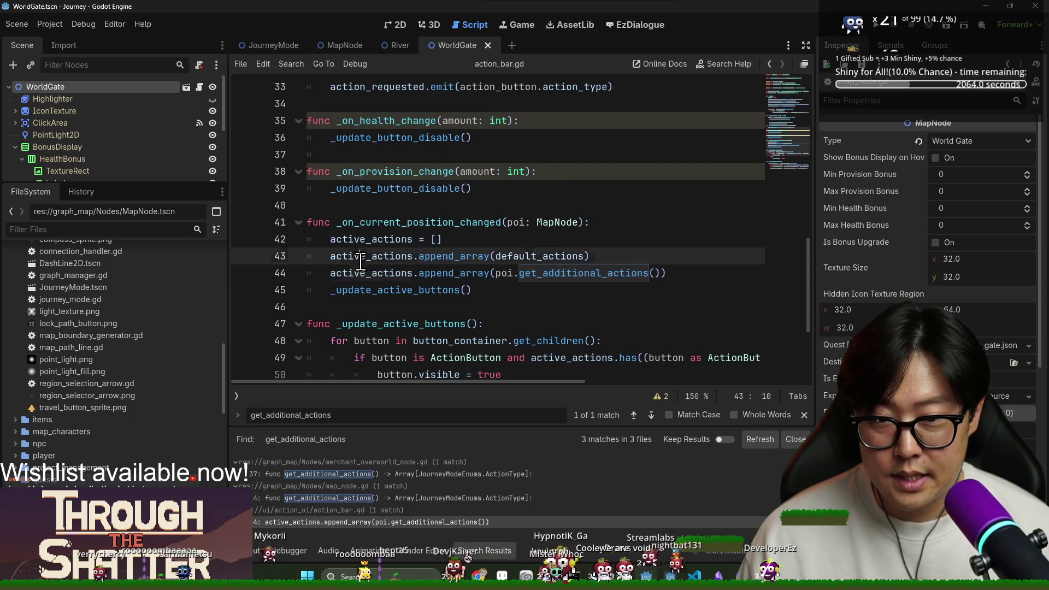
pyautogui.doubleClick(555, 273)
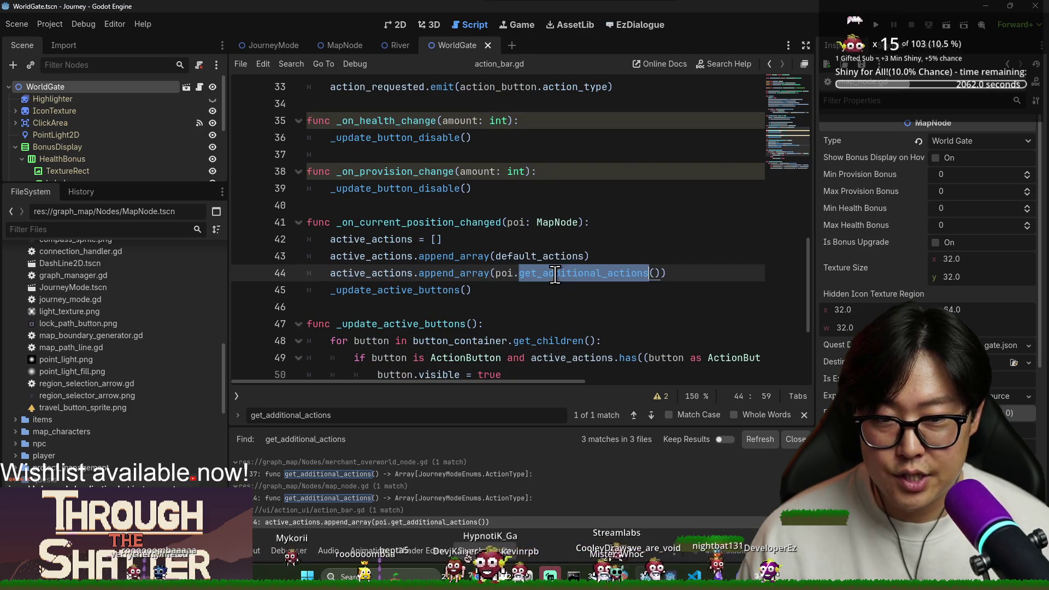
pyautogui.keyDown('ctrl'); pyautogui.click(541, 256); pyautogui.keyUp('ctrl')
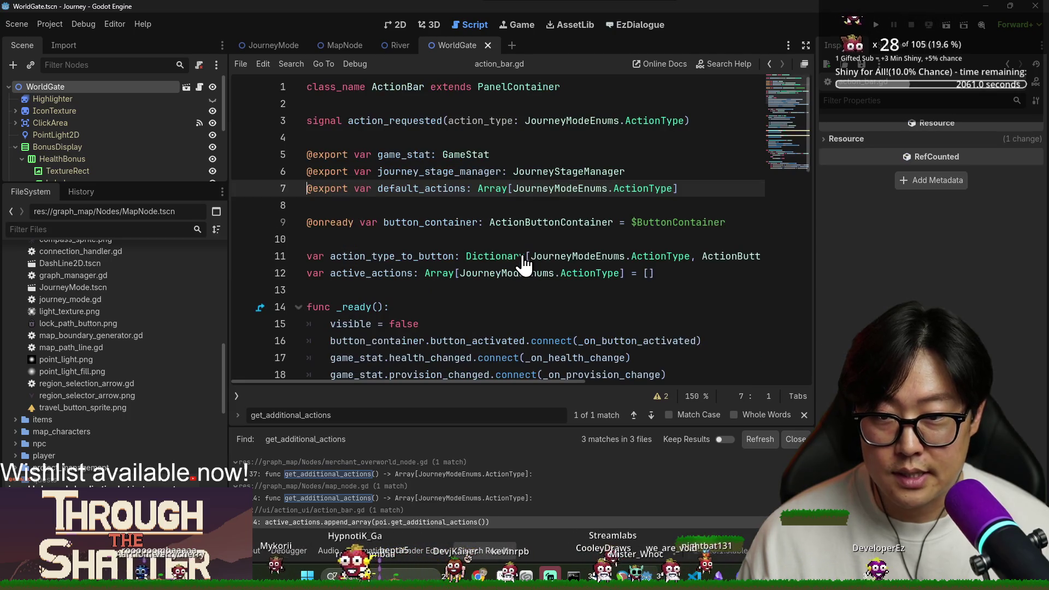
pyautogui.doubleClick(426, 184)
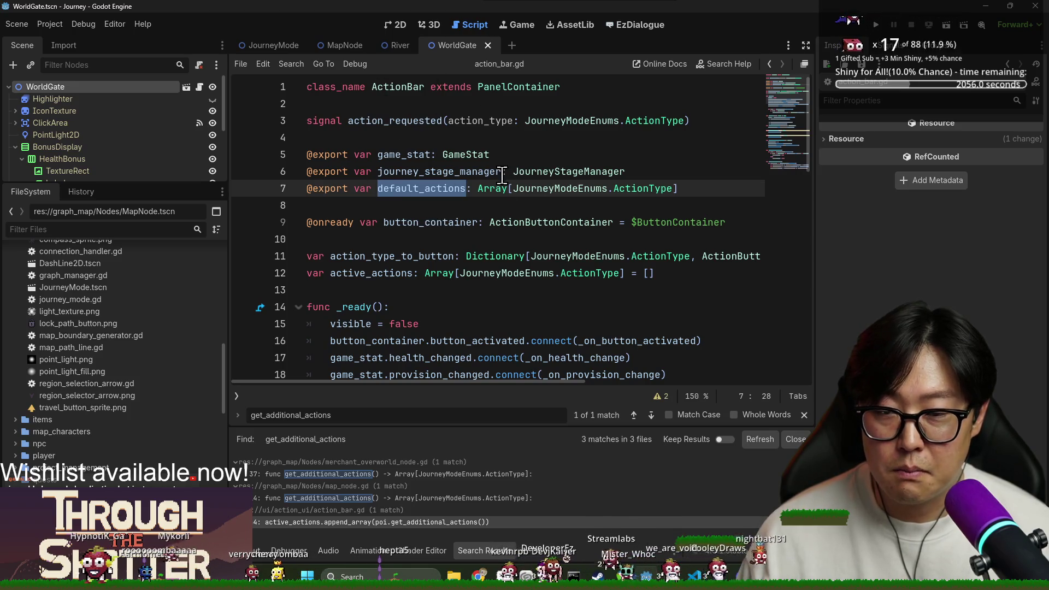
pyautogui.click(452, 522)
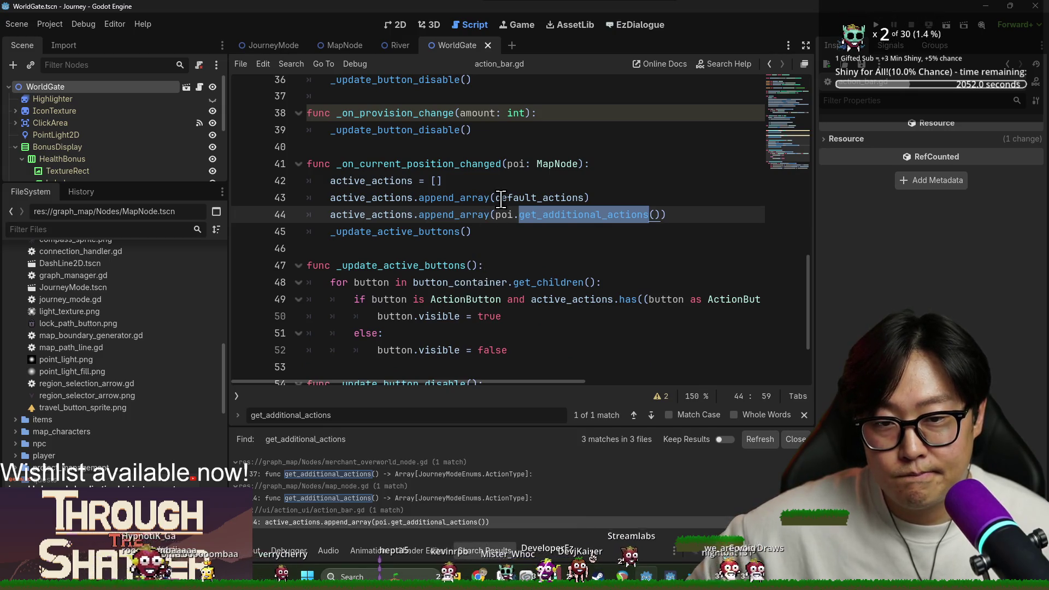
# Inspect the append_array calls on lines 43–44 and jump to get_additional_actions' definition in map_node.gd
pyautogui.doubleClick(456, 199)
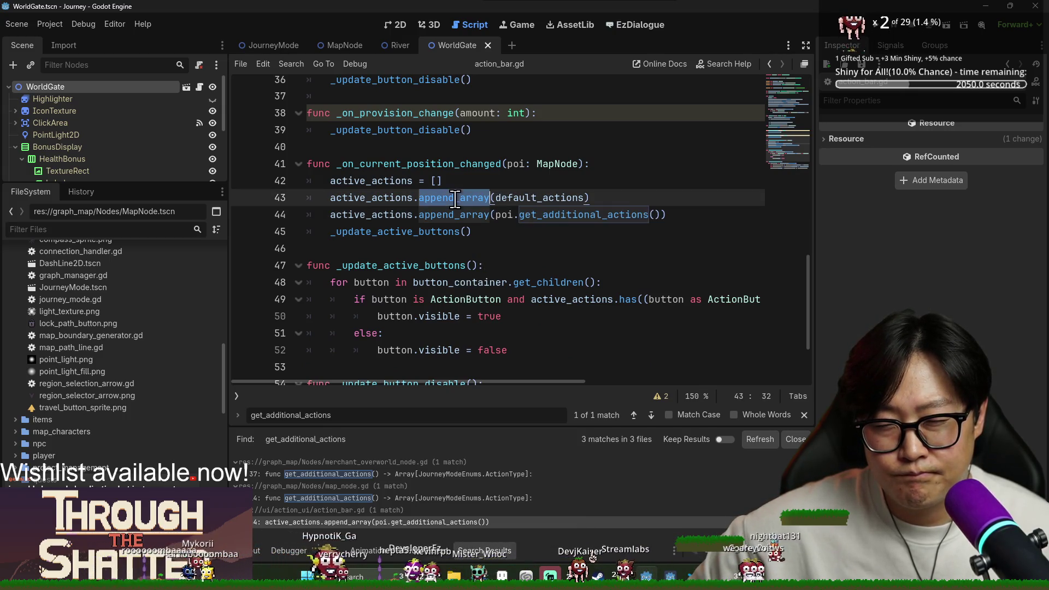
pyautogui.doubleClick(560, 215)
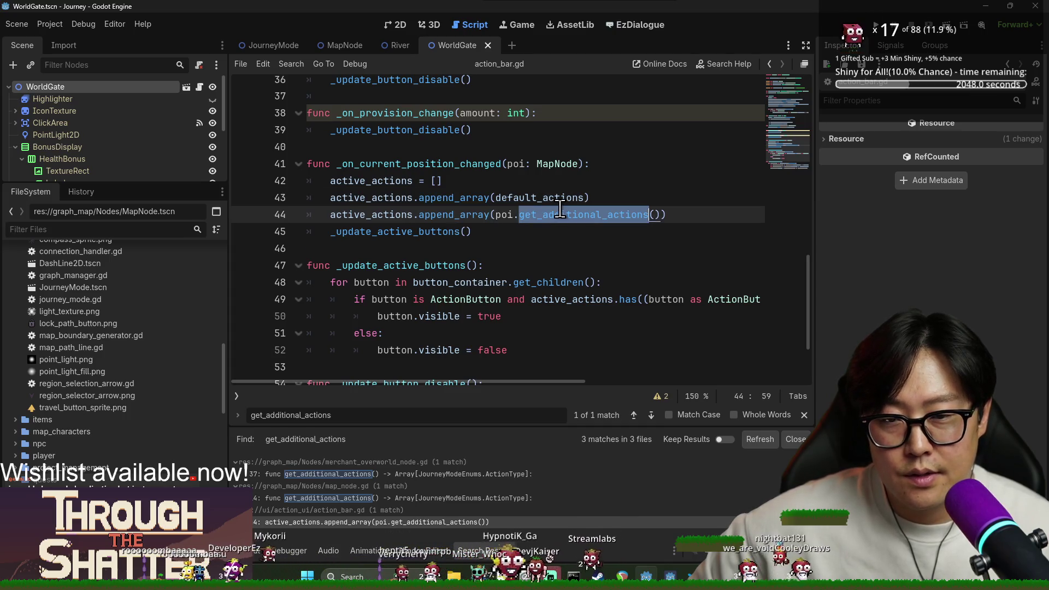
pyautogui.rightClick(559, 213)
pyautogui.click(509, 198)
pyautogui.click(543, 198)
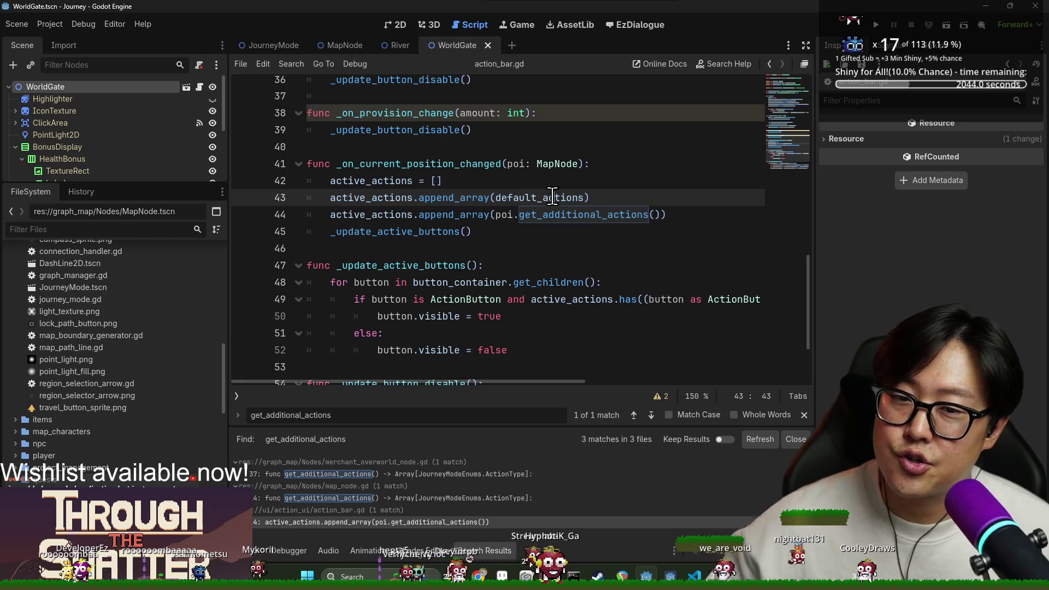
pyautogui.doubleClick(552, 198)
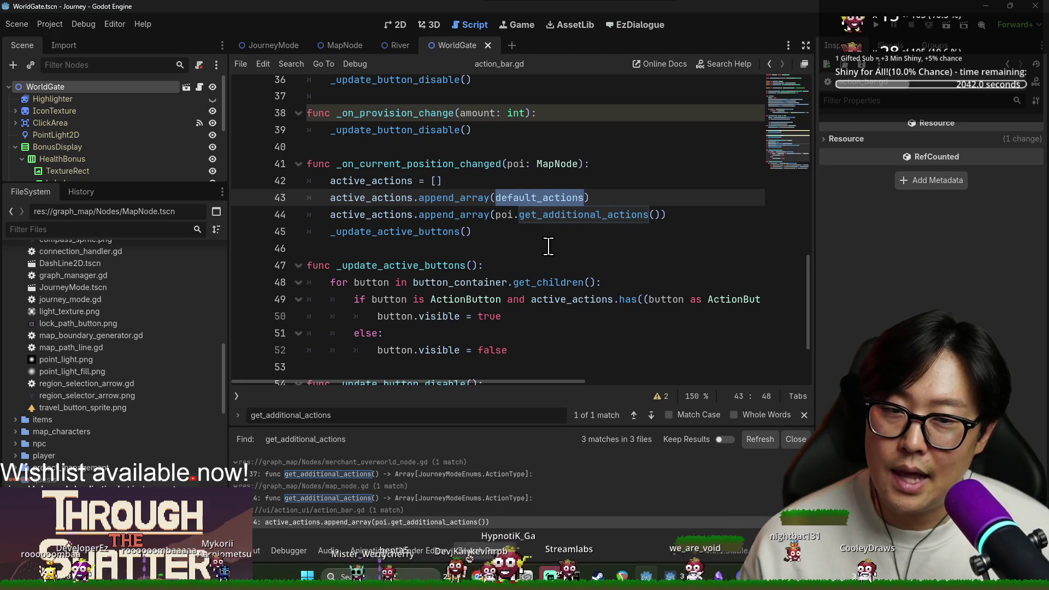
pyautogui.scroll(12, 548, 246)
pyautogui.scroll(-10, 481, 241)
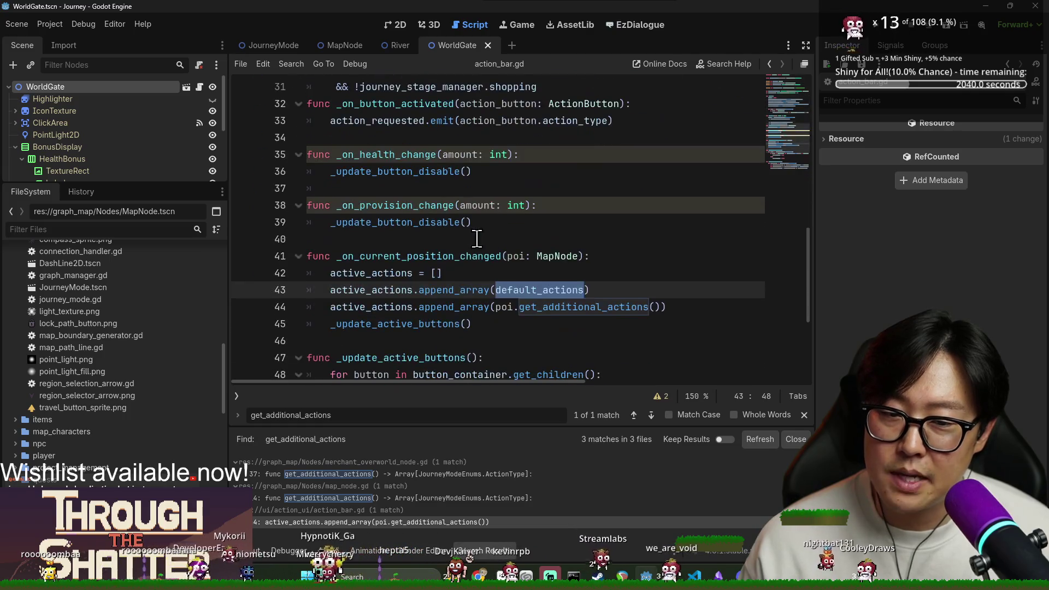
pyautogui.tripleClick(526, 292)
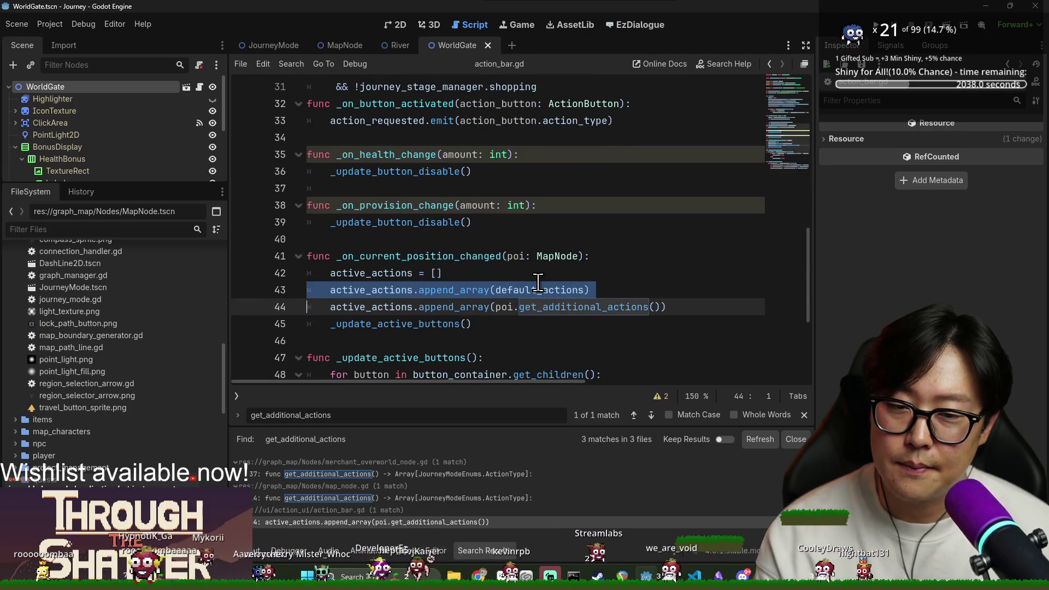
pyautogui.click(488, 307)
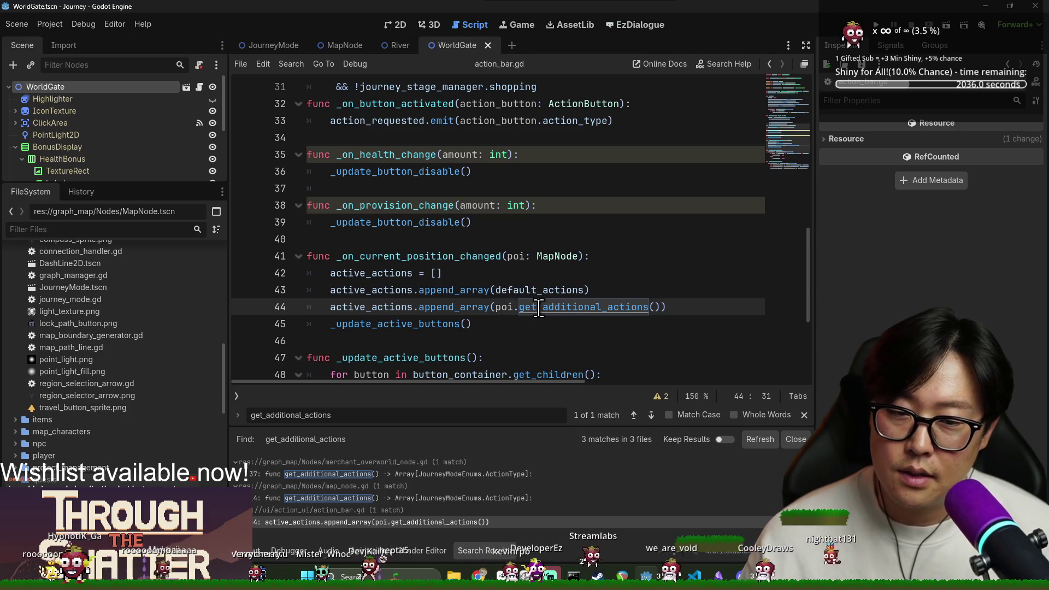
pyautogui.keyDown('ctrl'); pyautogui.click(552, 307); pyautogui.keyUp('ctrl')
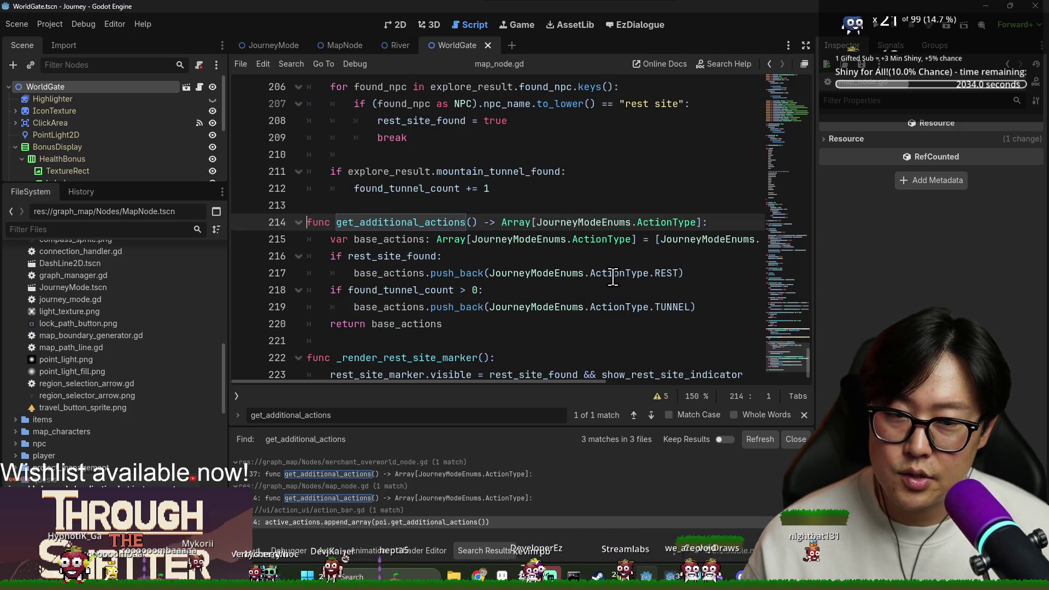
# Review get_additional_actions' base_actions (SEARCH, plus REST or TUNNEL), then right-click the WorldGate node
pyautogui.doubleClick(392, 273)
pyautogui.moveTo(537, 379); pyautogui.dragTo(649, 378)
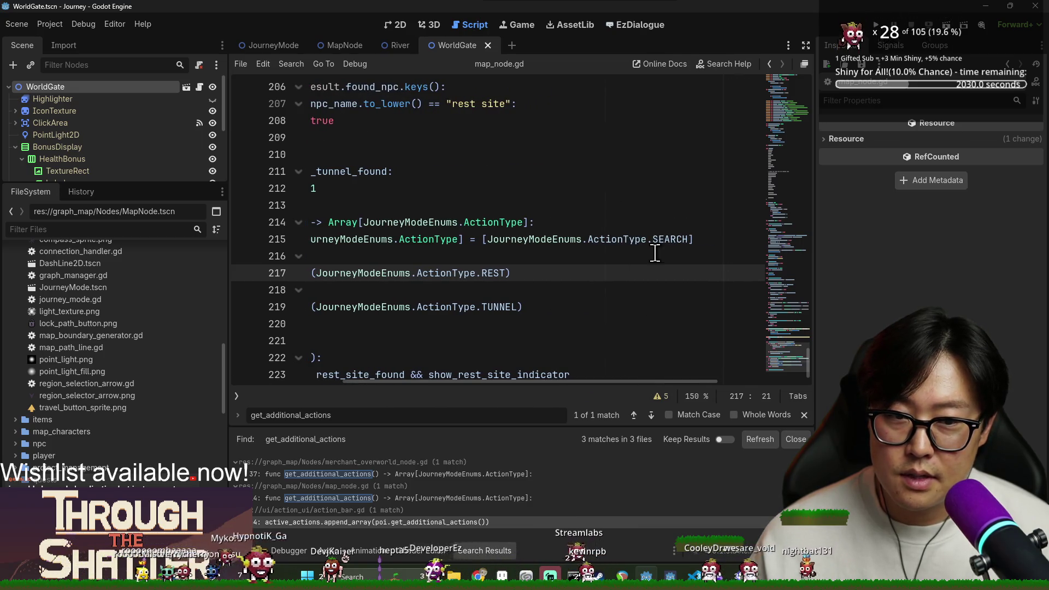
pyautogui.moveTo(547, 382); pyautogui.dragTo(455, 378)
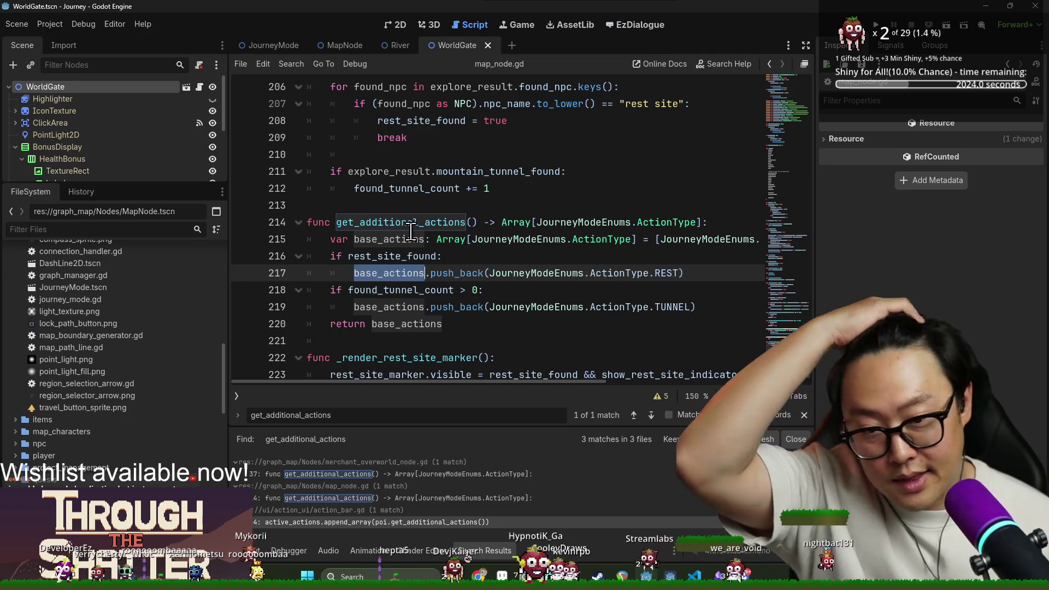
pyautogui.moveTo(307, 222)
pyautogui.mouseDown()
pyautogui.moveTo(476, 240)
pyautogui.moveTo(383, 324)
pyautogui.moveTo(478, 324)
pyautogui.mouseUp()
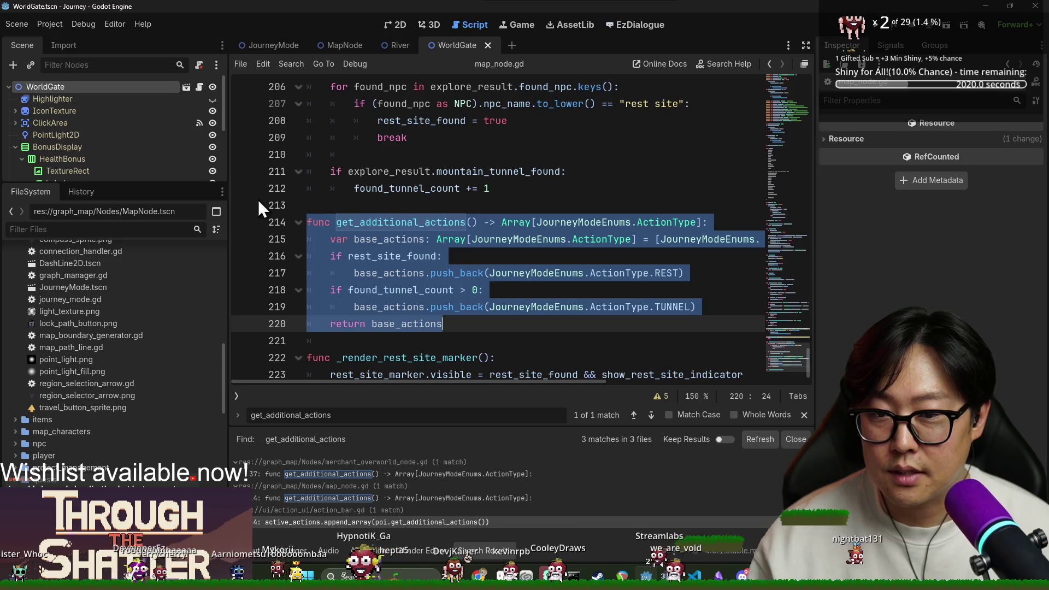
pyautogui.rightClick(145, 88)
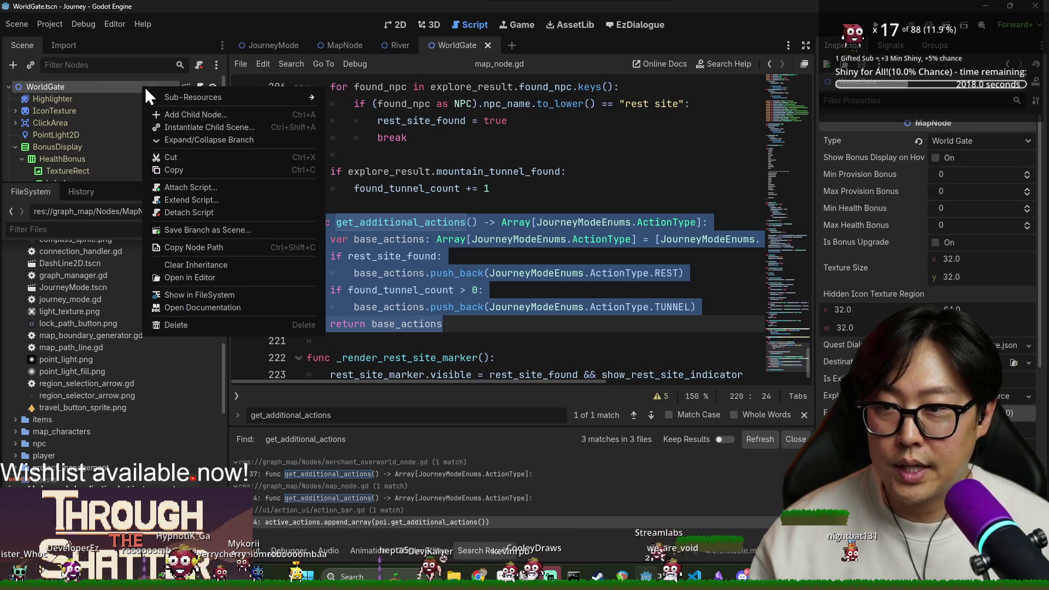
# Attach a new script named world_gate_map_node.gd with Inherits set to MapNode, and create it
pyautogui.click(188, 190)
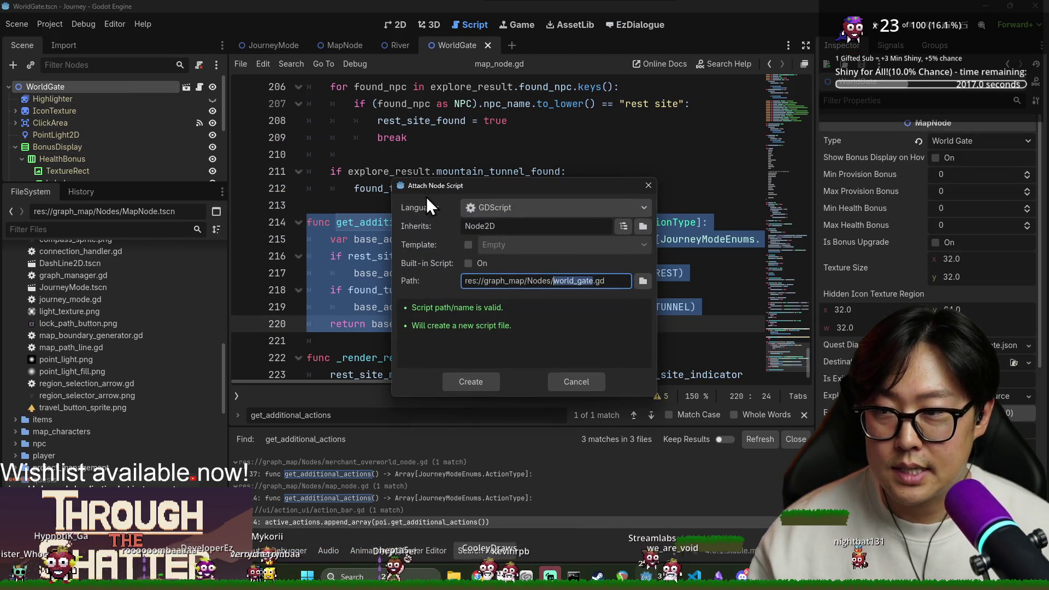
pyautogui.click(649, 280)
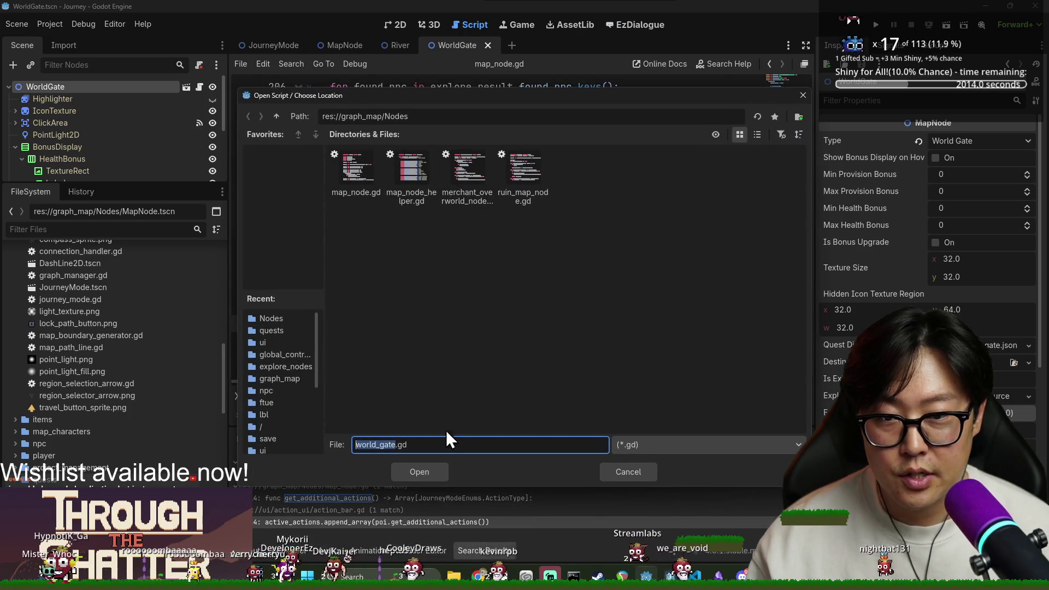
pyautogui.click(395, 445)
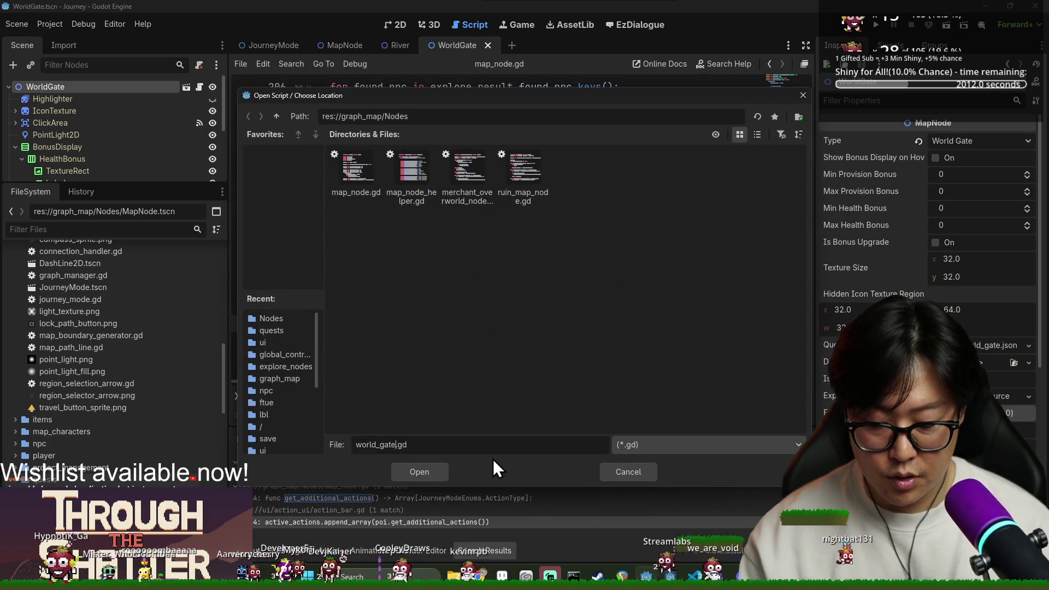
pyautogui.write('_')
pyautogui.write('map_node')
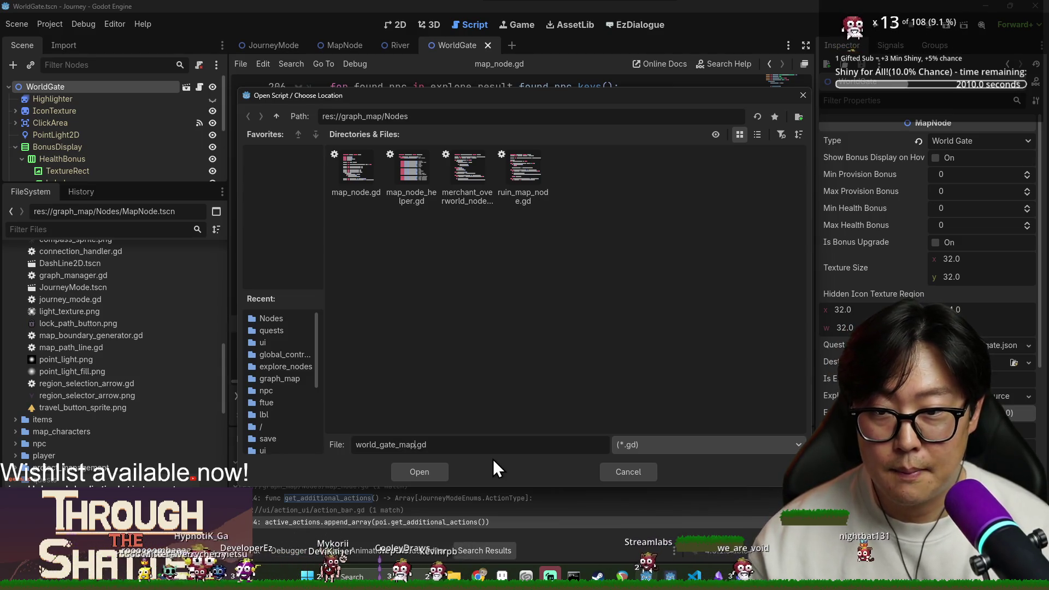
pyautogui.press('Return')
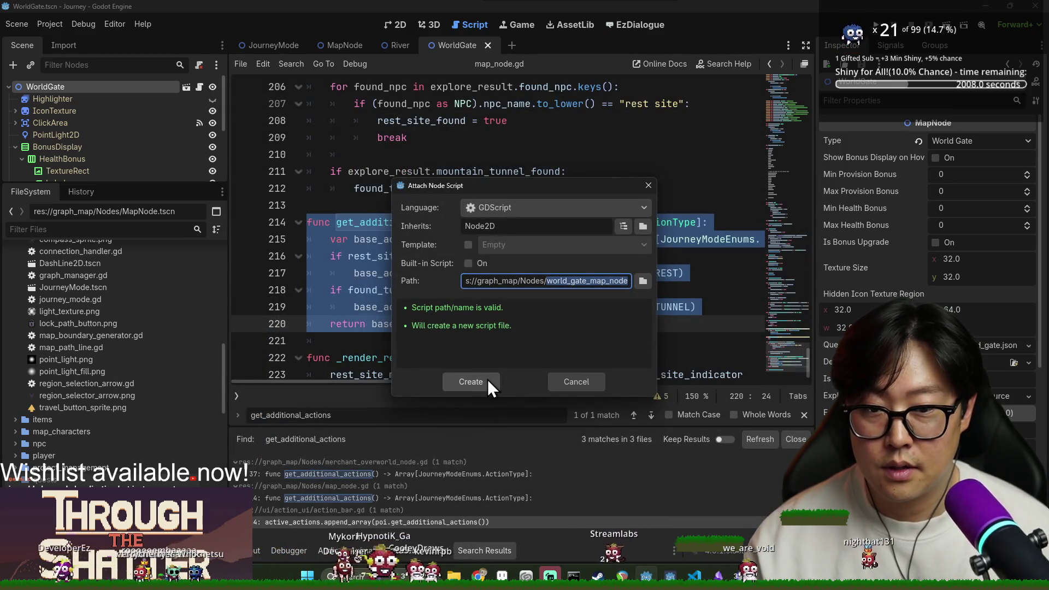
pyautogui.click(624, 226)
pyautogui.write('mapno')
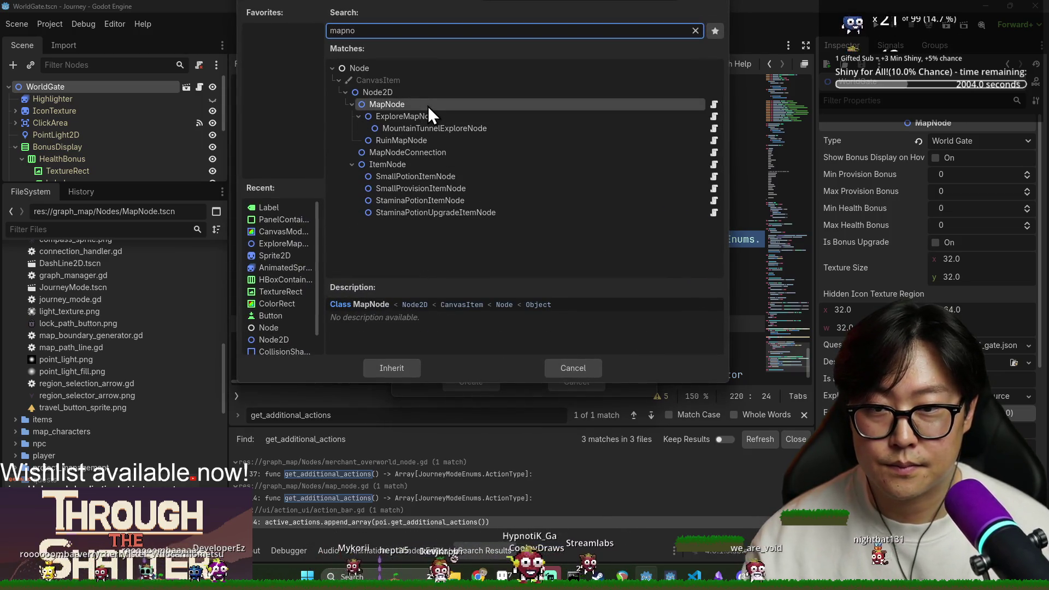
pyautogui.doubleClick(428, 105)
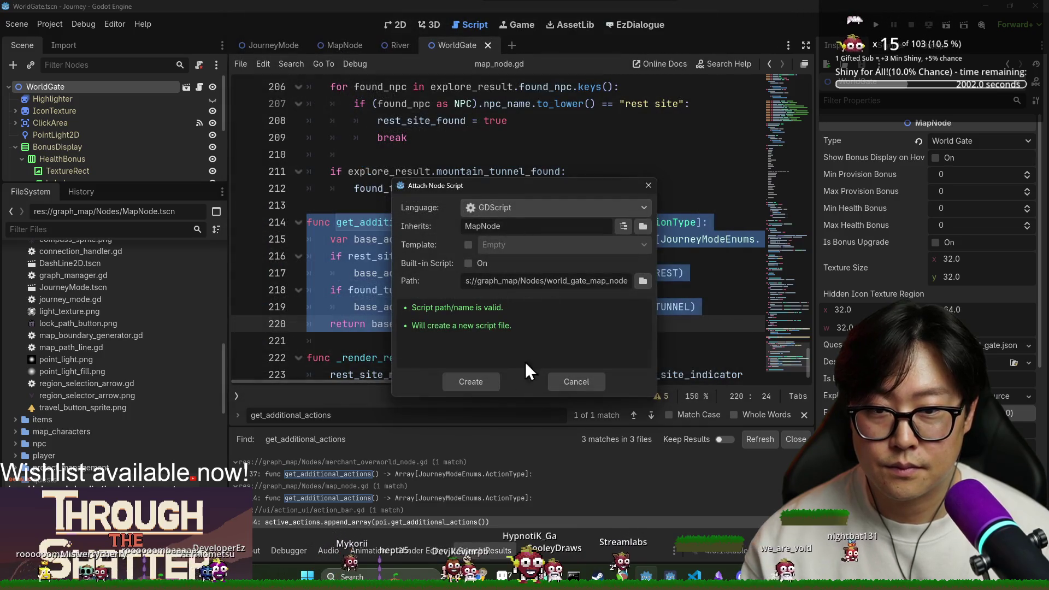
pyautogui.click(481, 383)
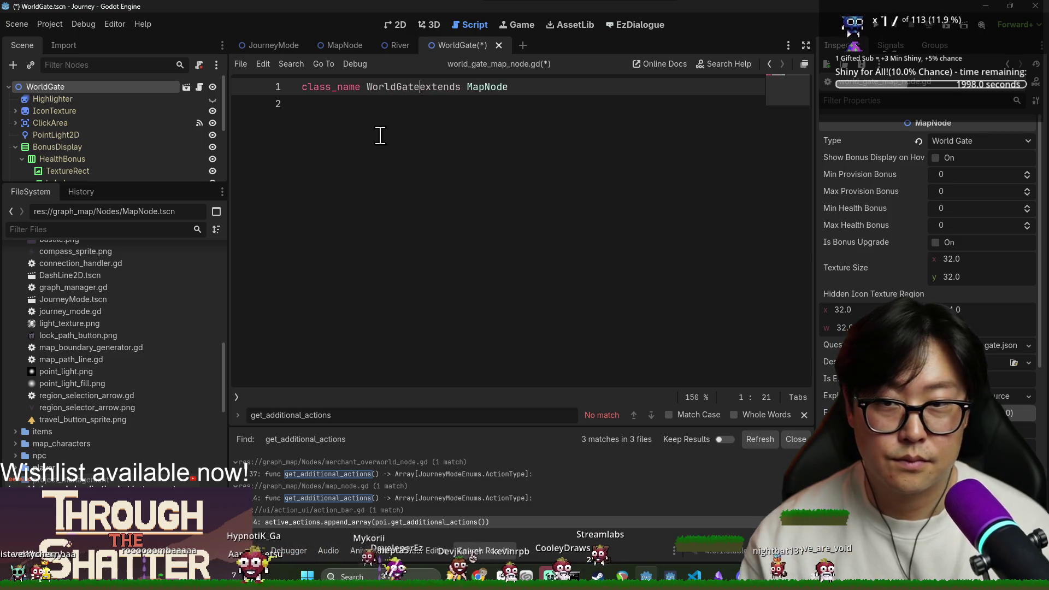
# Complete the class_name as WorldGateMapNode and save the script
pyautogui.write('MapNode')
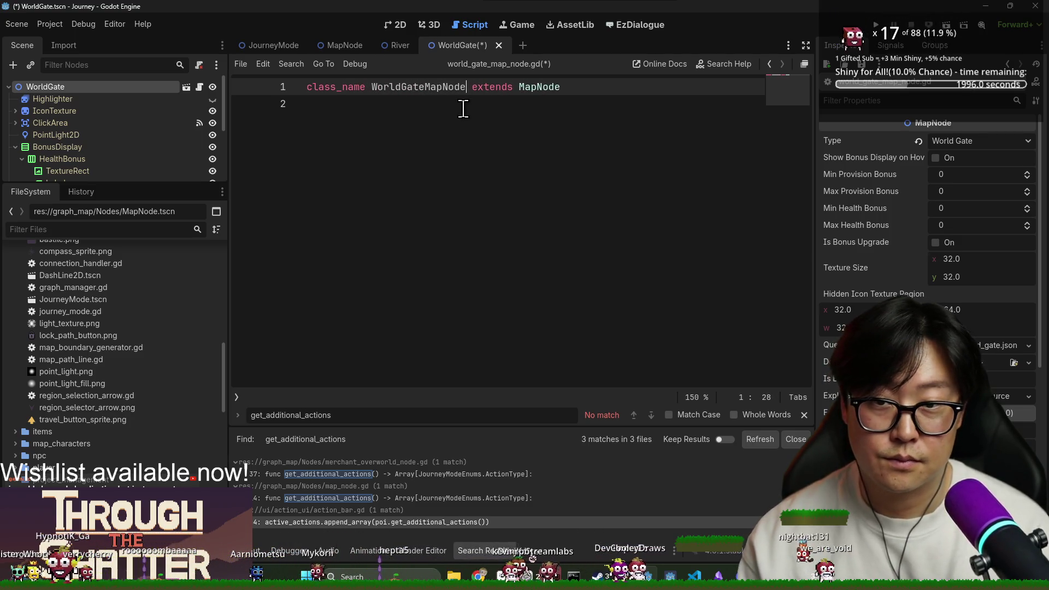
pyautogui.hotkey('ctrl', 's')
pyautogui.click(475, 137)
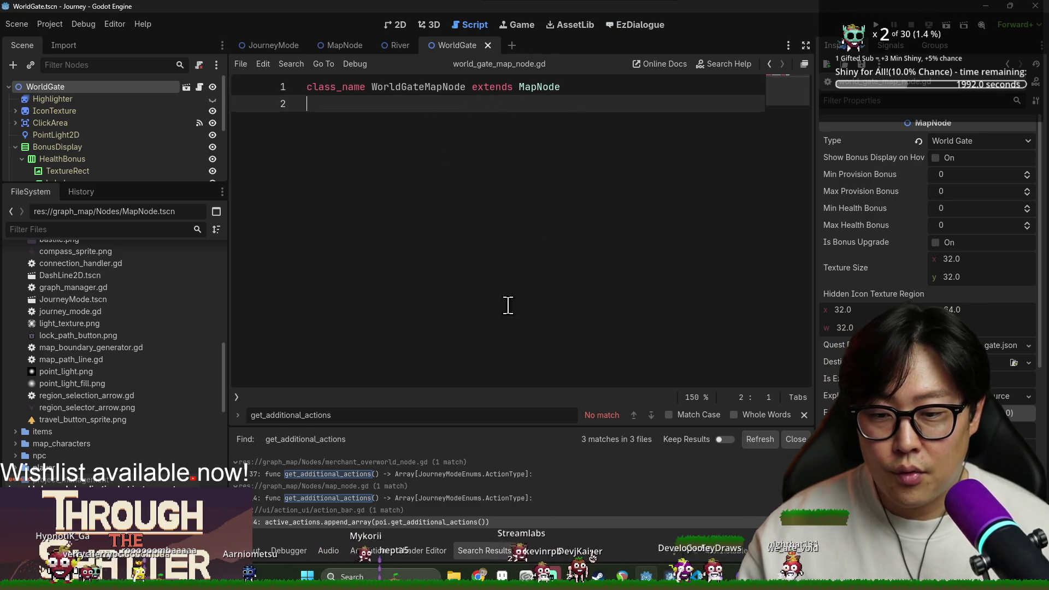
# Add a get_additional_actions override that returns an empty array [] and save
pyautogui.press('Return')
pyautogui.write('func get_ad')
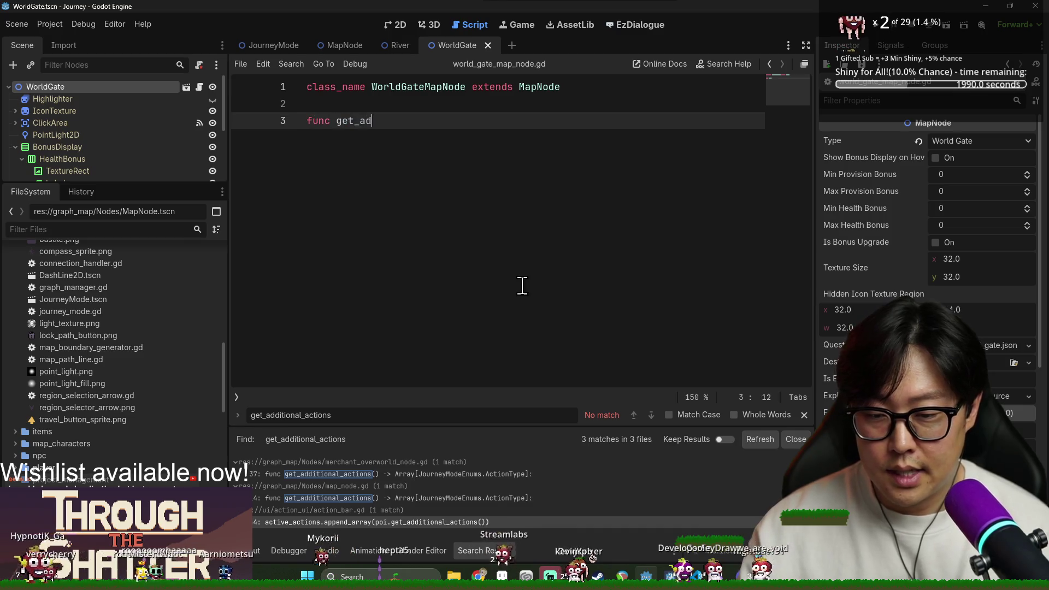
pyautogui.press('Return')
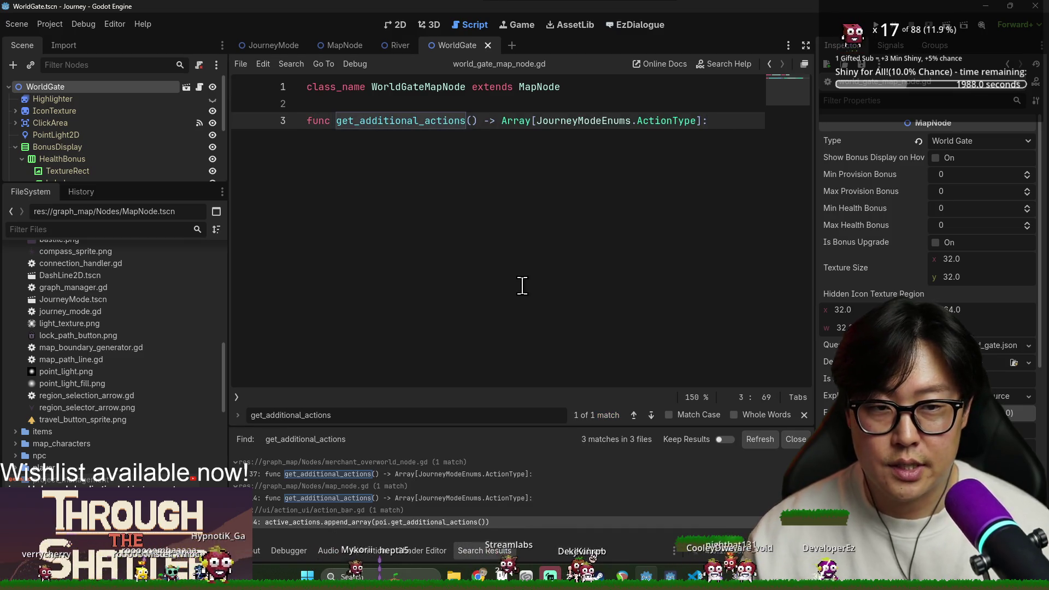
pyautogui.press('Return')
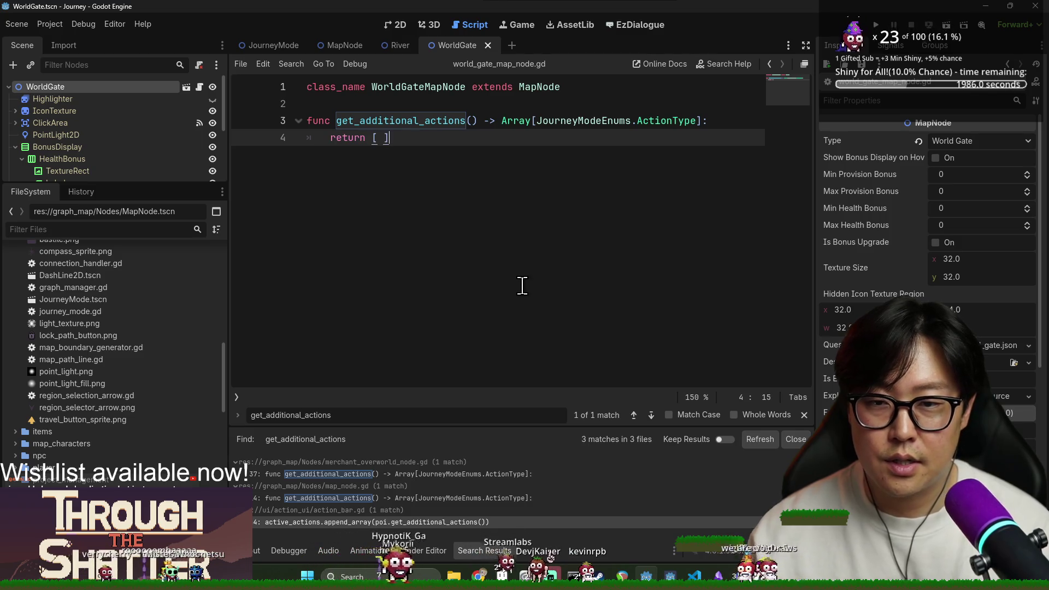
pyautogui.write(']')
pyautogui.hotkey('ctrl', 's')
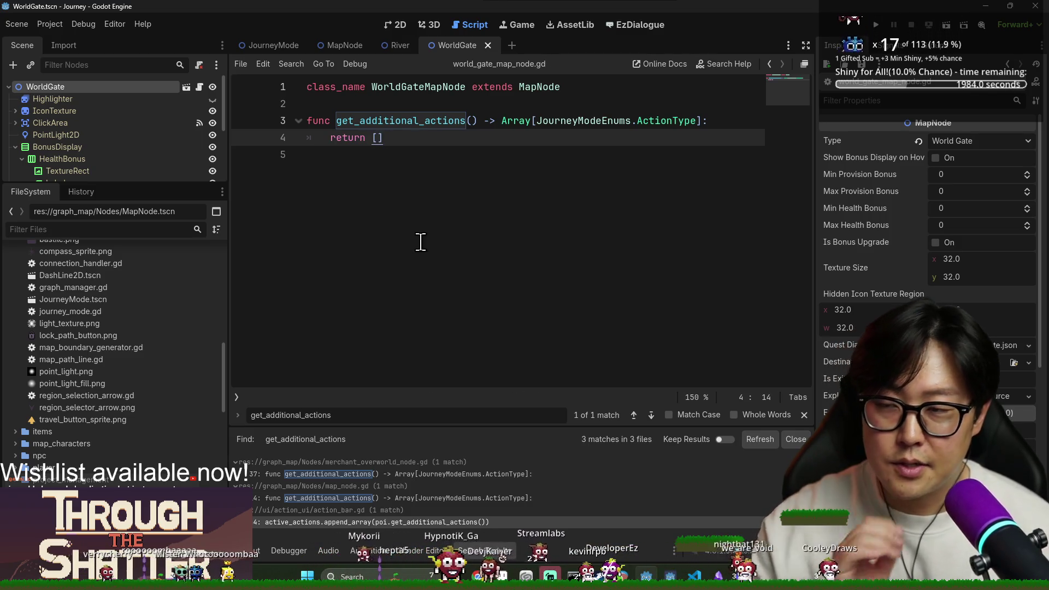
pyautogui.click(414, 151)
# Save the work and close the WorldGate scene tab
pyautogui.hotkey('ctrl', 's')
pyautogui.hotkey('ctrl', 's')
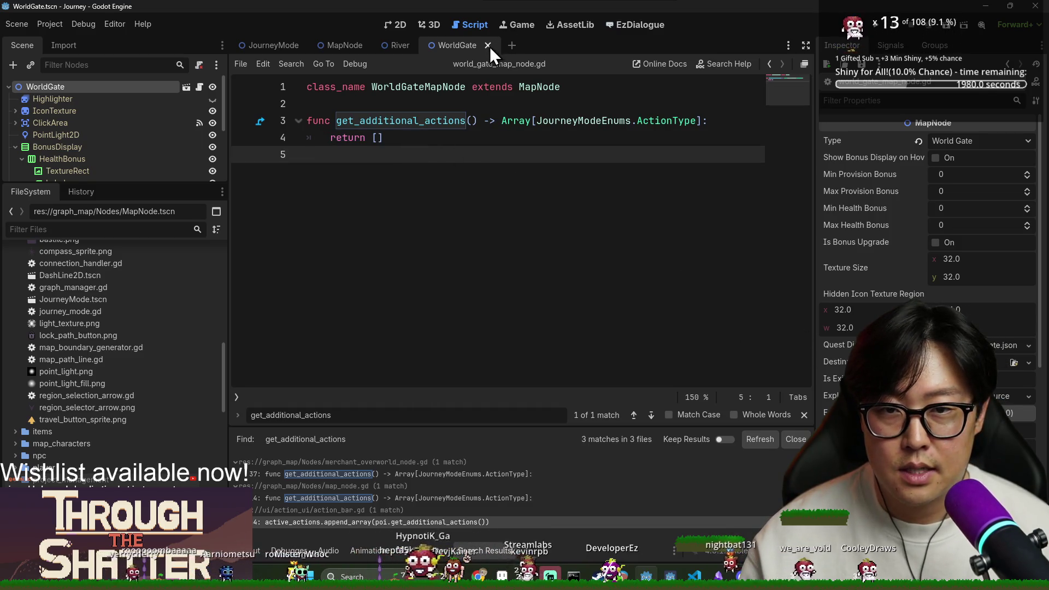
pyautogui.click(488, 45)
pyautogui.hotkey('ctrl', 's')
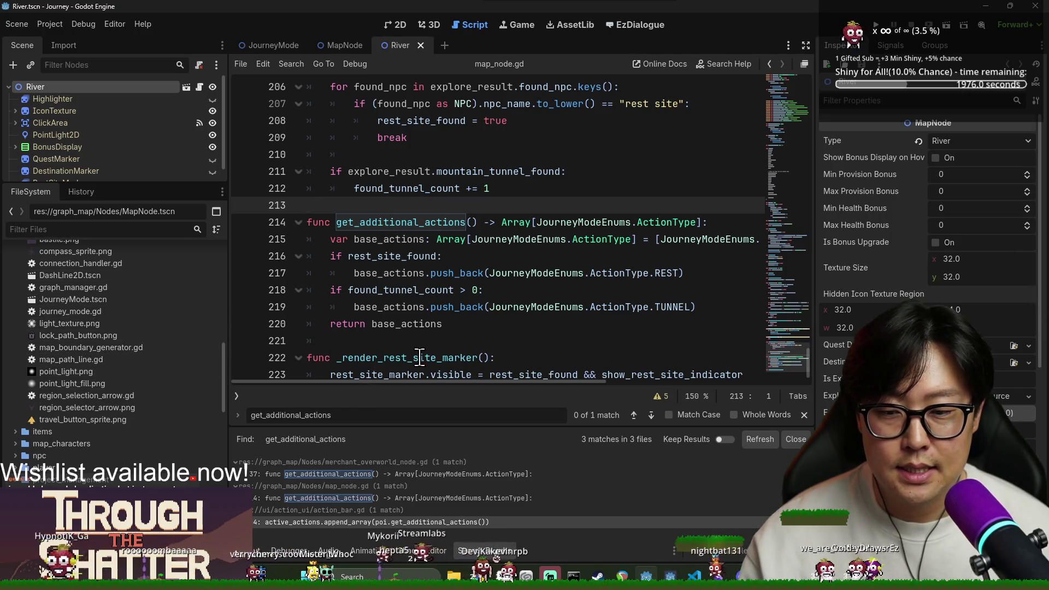
pyautogui.click(491, 224)
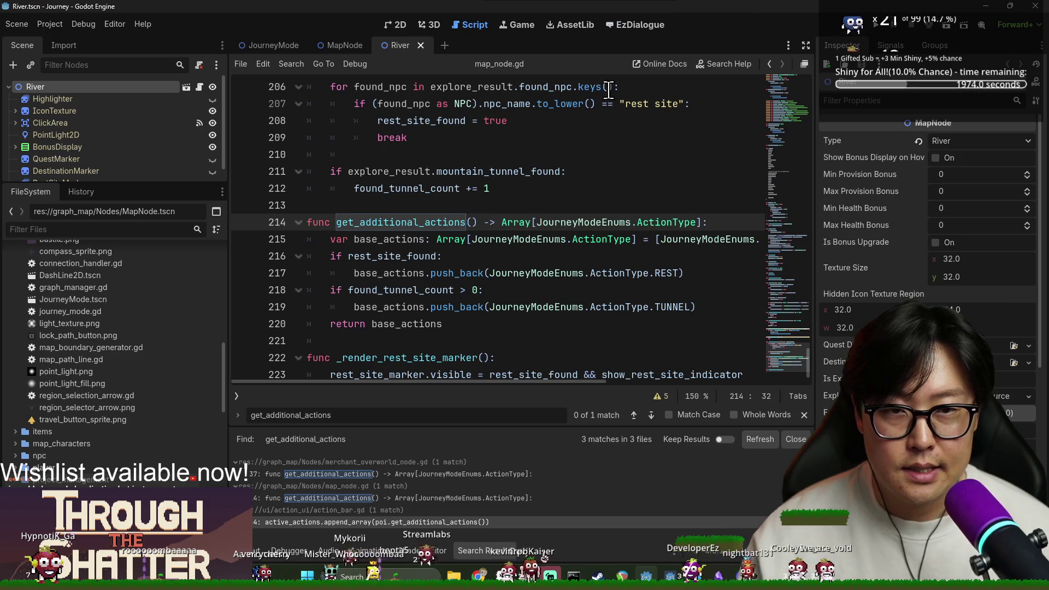
# Nudge the exit #3 node in world_gate.json, save the dialogue, and return to 2D view
pyautogui.click(640, 24)
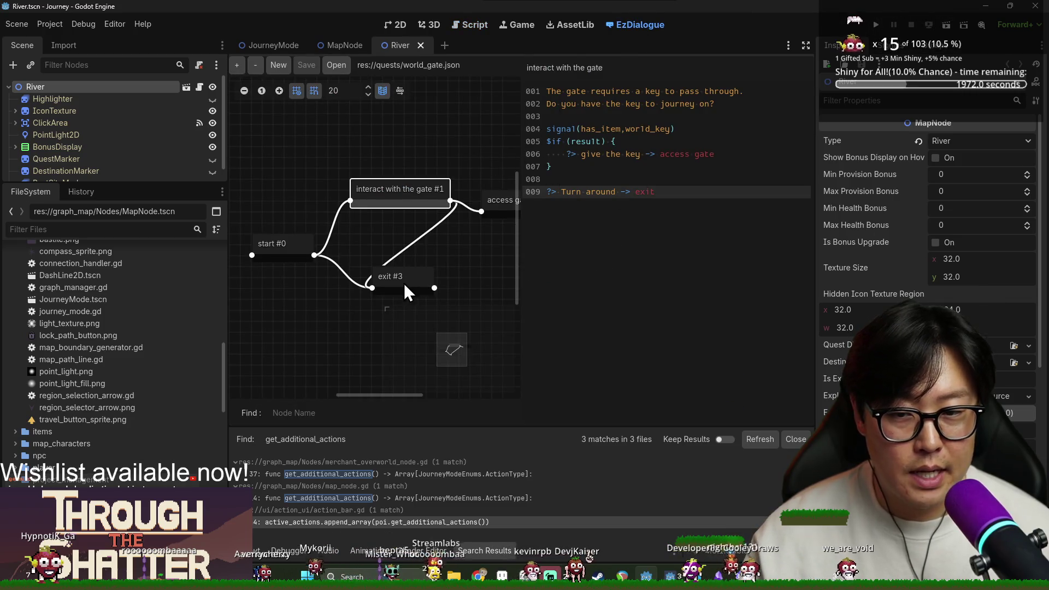
pyautogui.moveTo(404, 283); pyautogui.dragTo(411, 289)
pyautogui.hotkey('ctrl', 's')
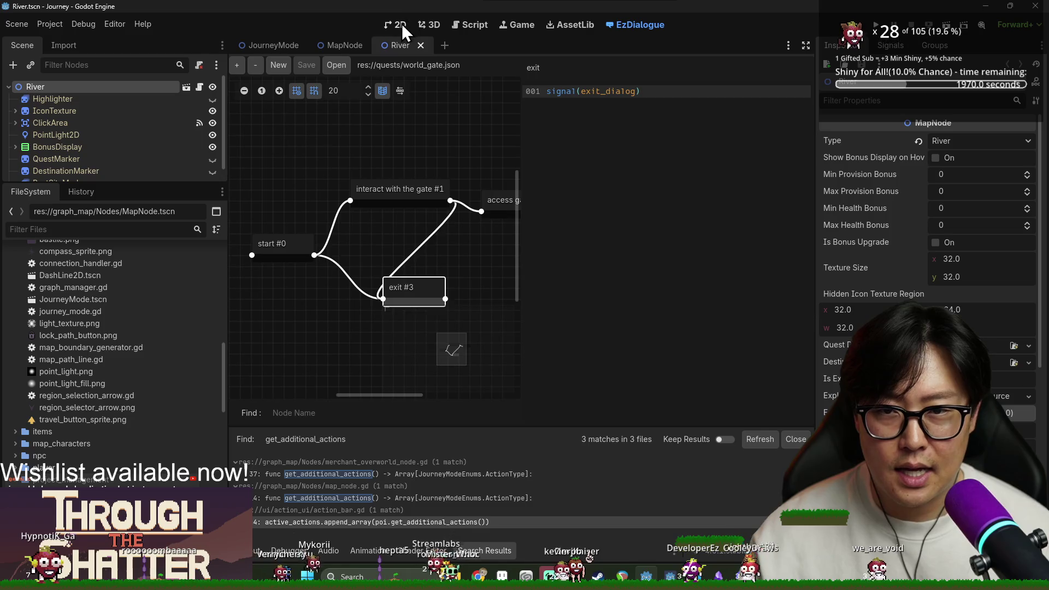
pyautogui.click(400, 25)
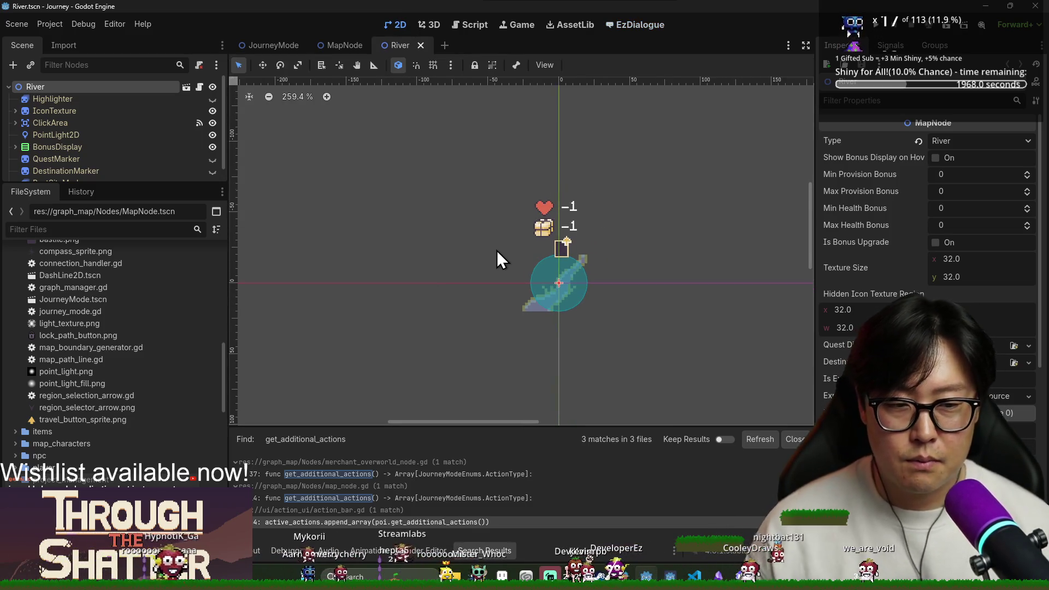
# Close the River tab, filter the FileSystem by 'world', and open WorldGate.tscn
pyautogui.scroll(-4, 503, 248)
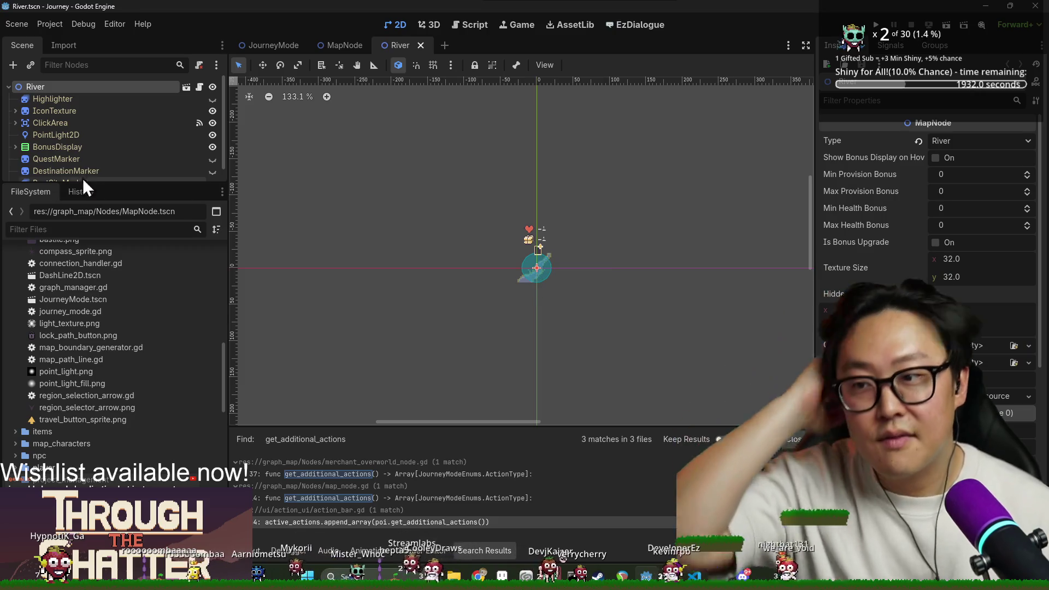
pyautogui.click(421, 45)
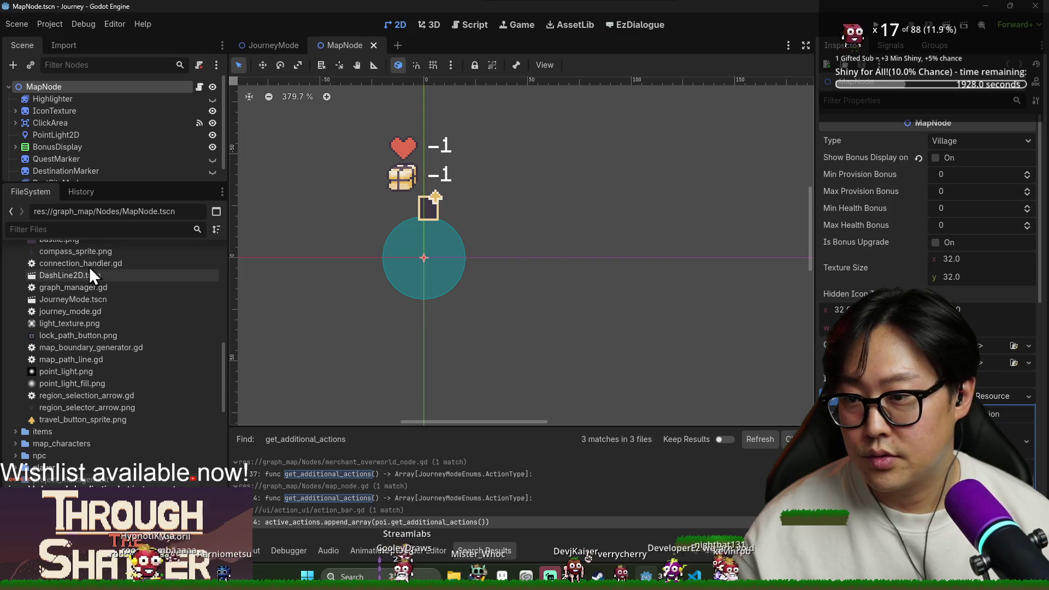
pyautogui.click(79, 232)
pyautogui.write('world')
pyautogui.doubleClick(86, 323)
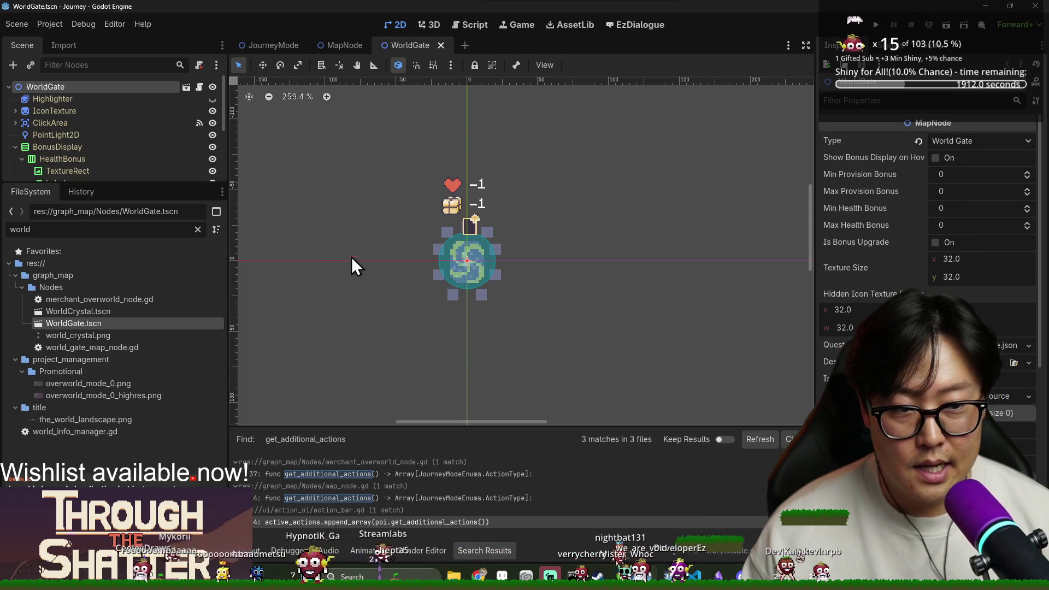
# Load curious_villager_ending.json in EzDialogue and inspect receive #2's signal(exit) line
pyautogui.click(627, 23)
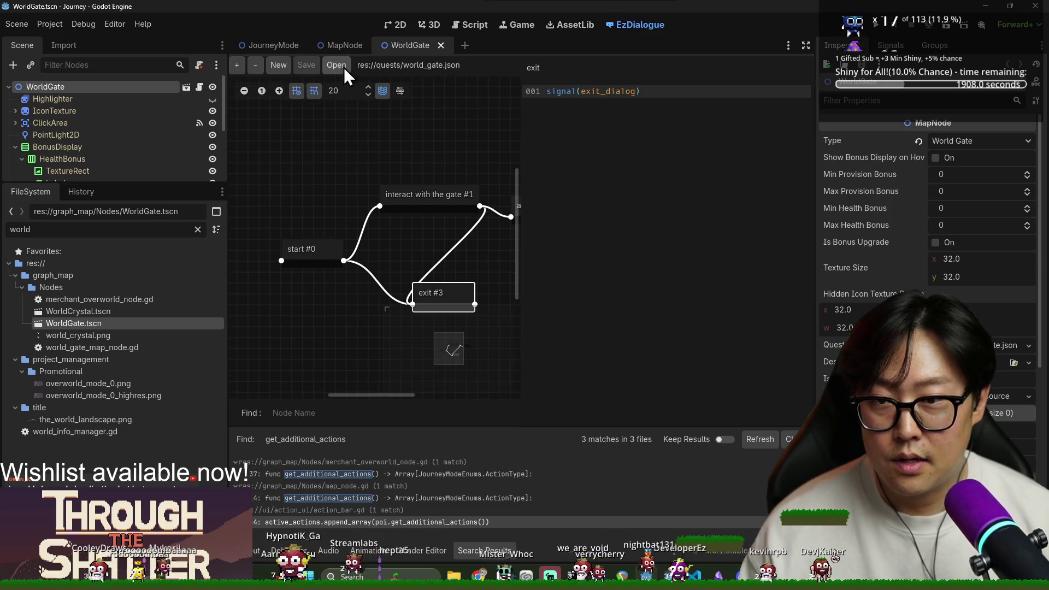
pyautogui.click(344, 67)
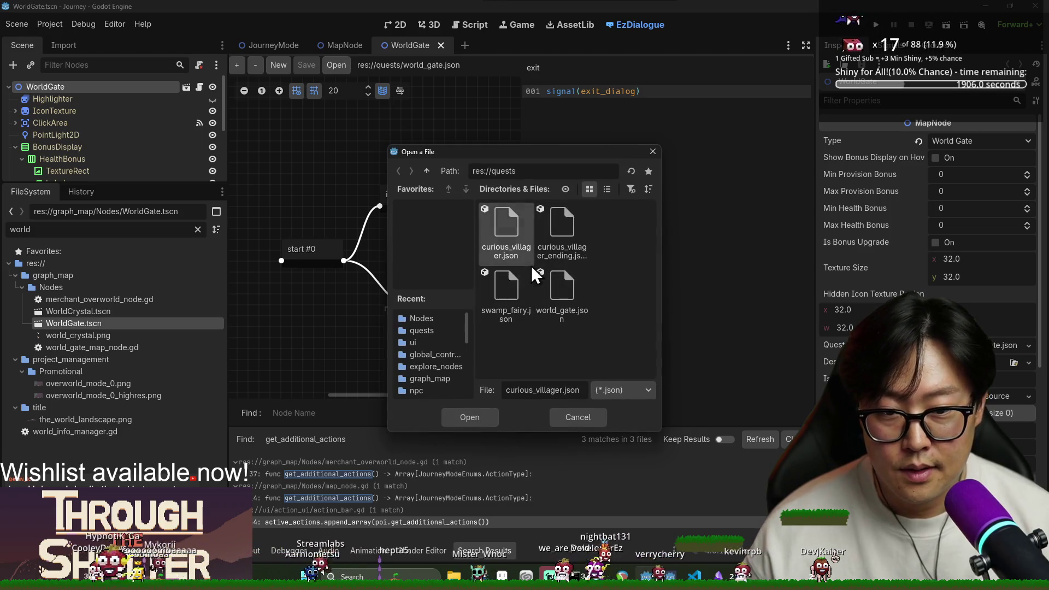
pyautogui.doubleClick(560, 234)
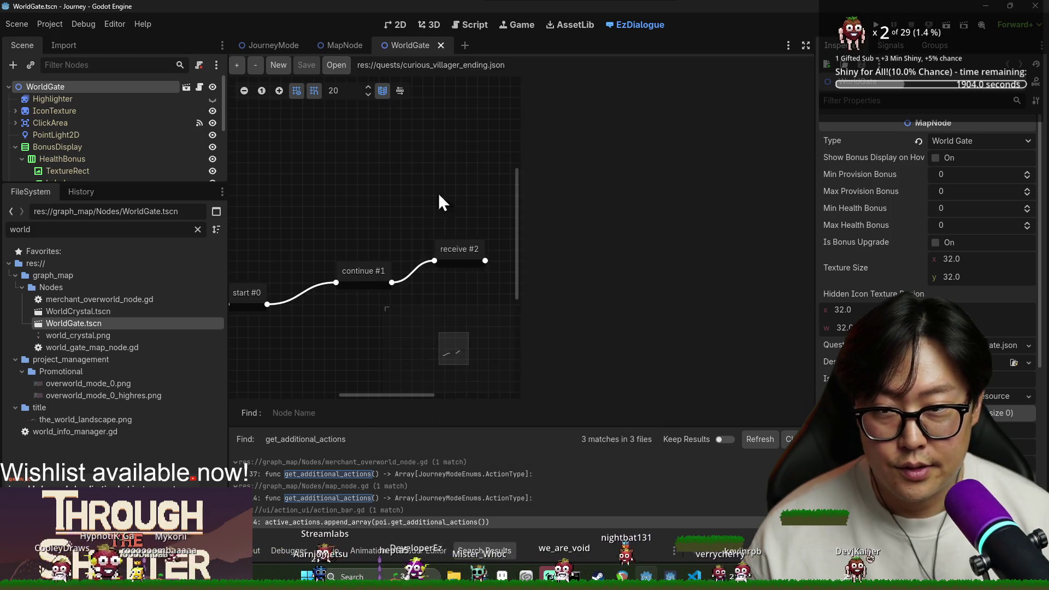
pyautogui.click(360, 278)
pyautogui.click(461, 249)
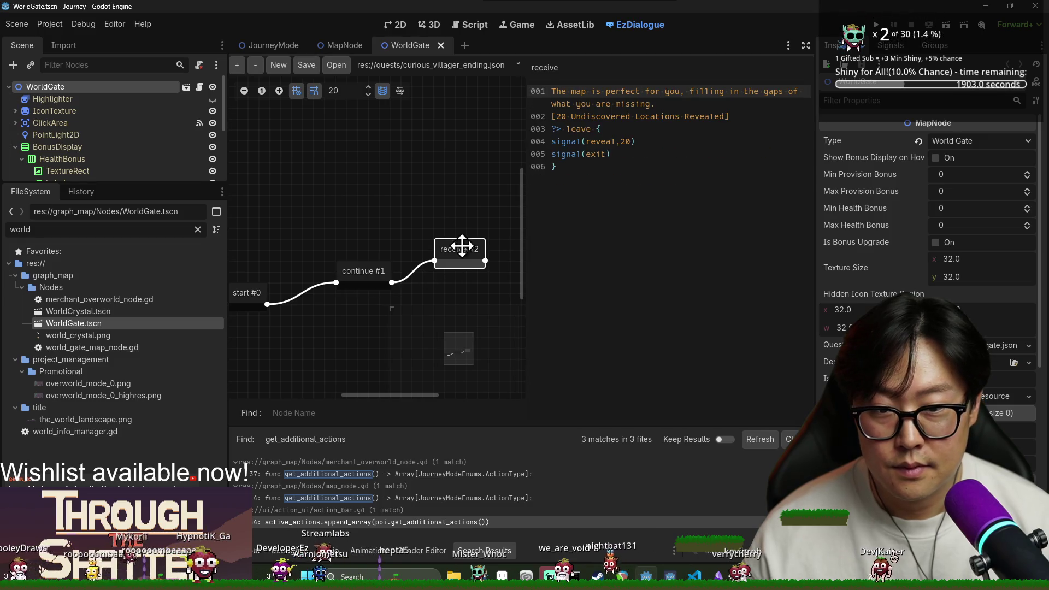
pyautogui.tripleClick(604, 155)
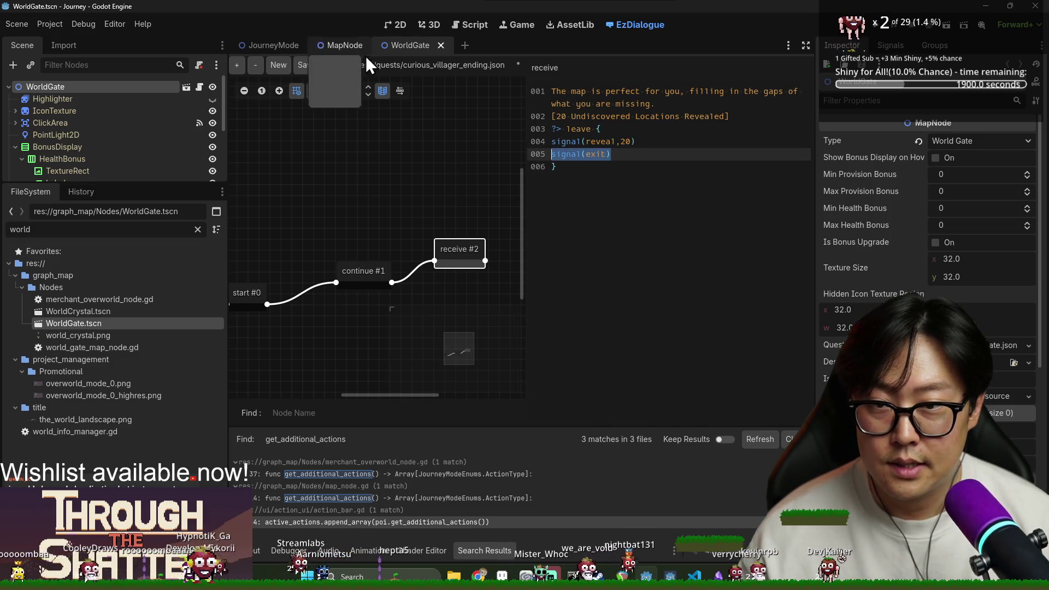
# Reload world_gate.json and review its start #0, interact with the gate #1 and access gate #2 nodes
pyautogui.click(334, 71)
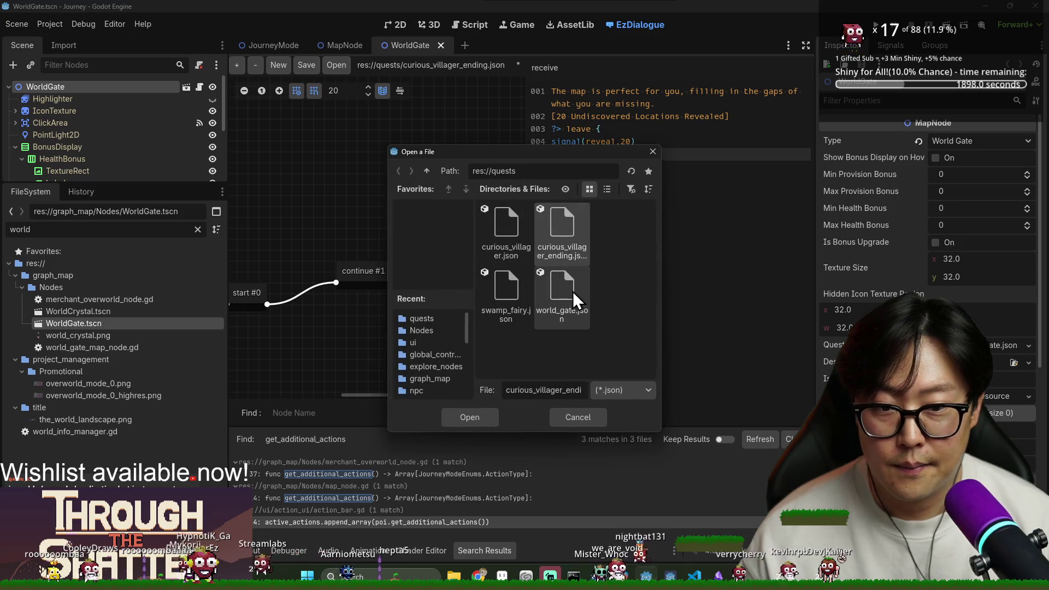
pyautogui.doubleClick(572, 290)
pyautogui.click(302, 255)
pyautogui.click(438, 197)
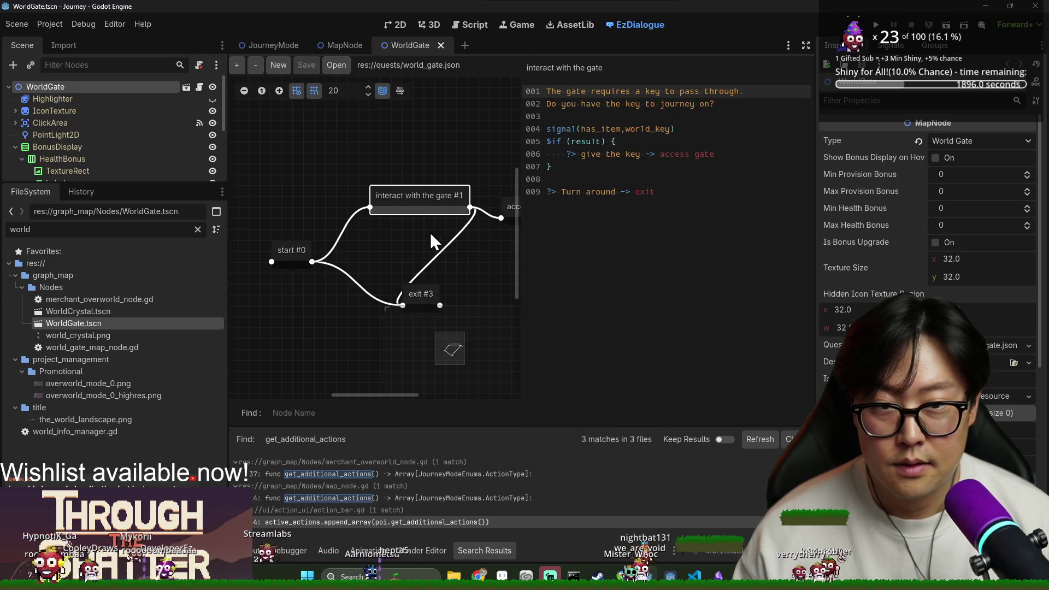
pyautogui.click(479, 204)
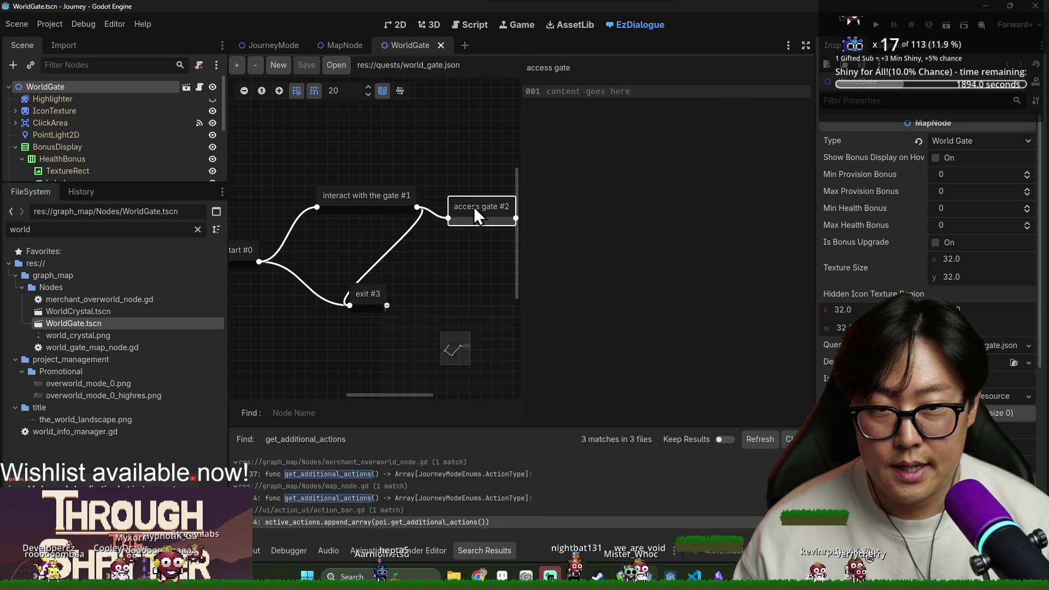
# Review the interact with the gate #1, exit #3 and empty access gate #2 nodes, saving once
pyautogui.click(363, 195)
pyautogui.click(368, 298)
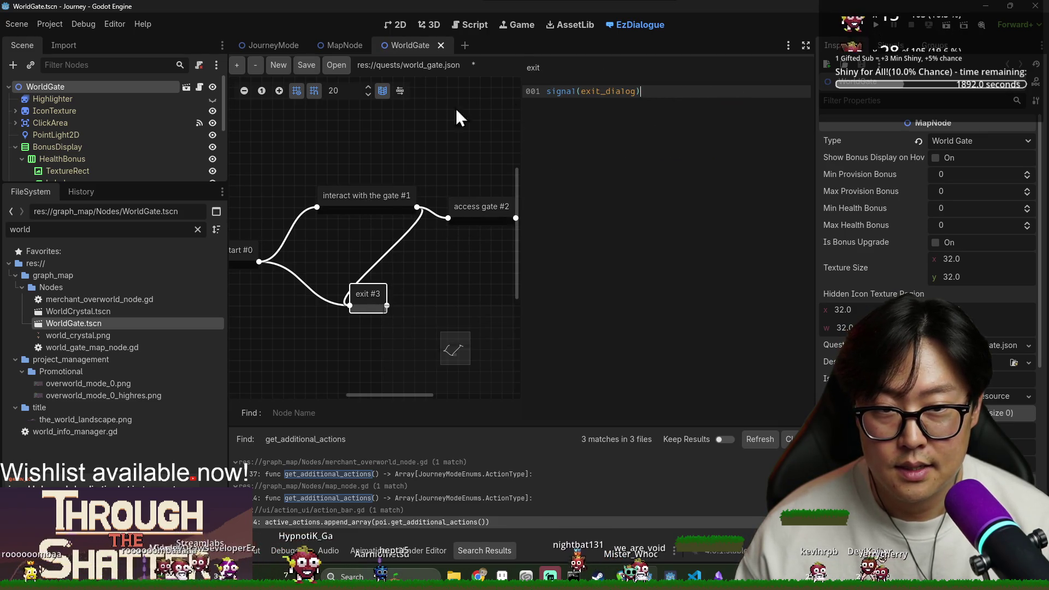
pyautogui.click(484, 211)
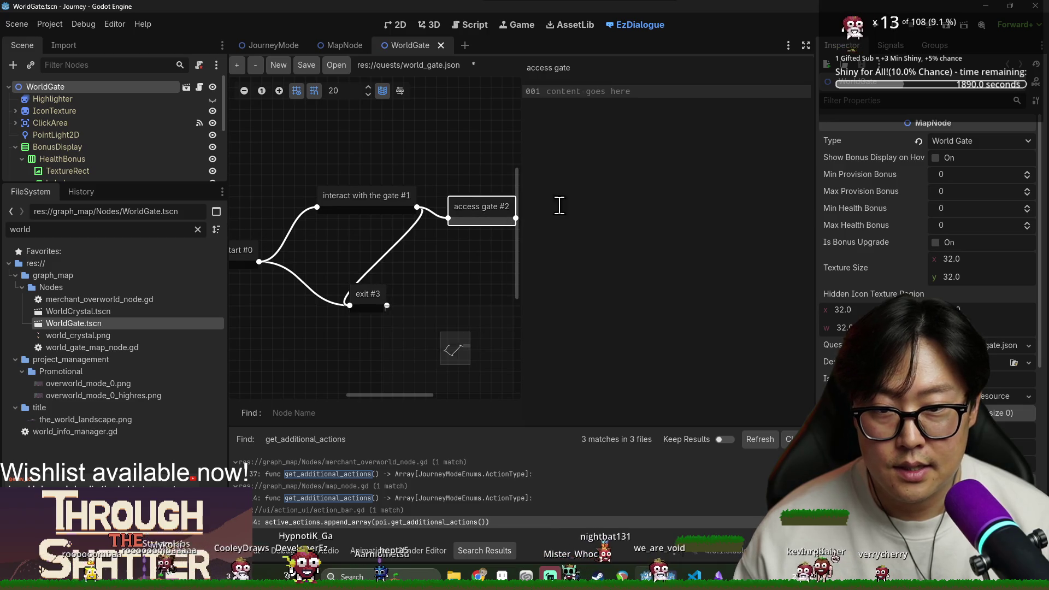
pyautogui.hotkey('ctrl', 's')
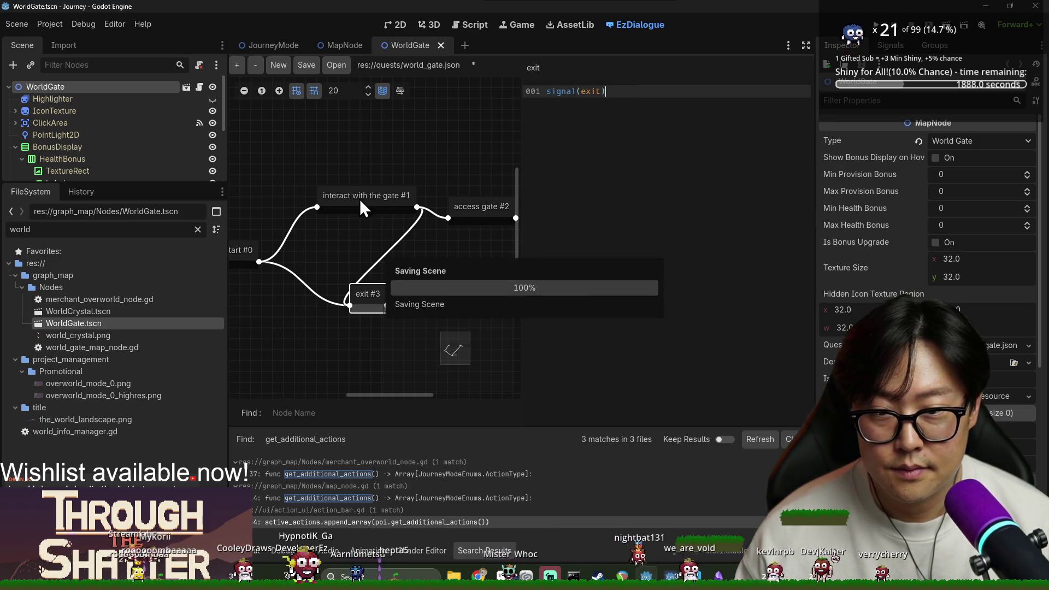
pyautogui.click(361, 198)
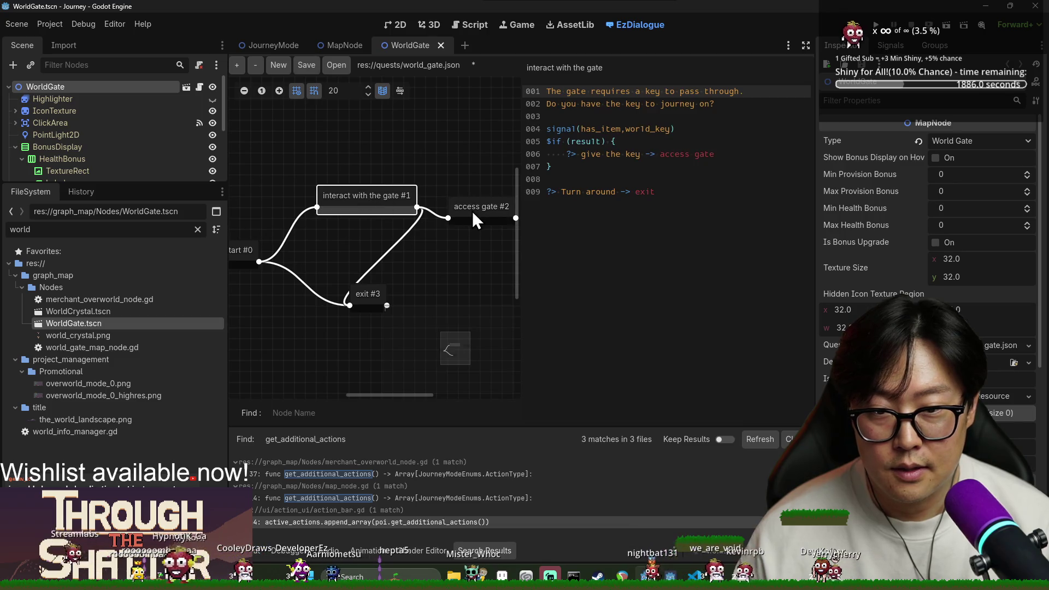
pyautogui.click(474, 211)
pyautogui.click(381, 194)
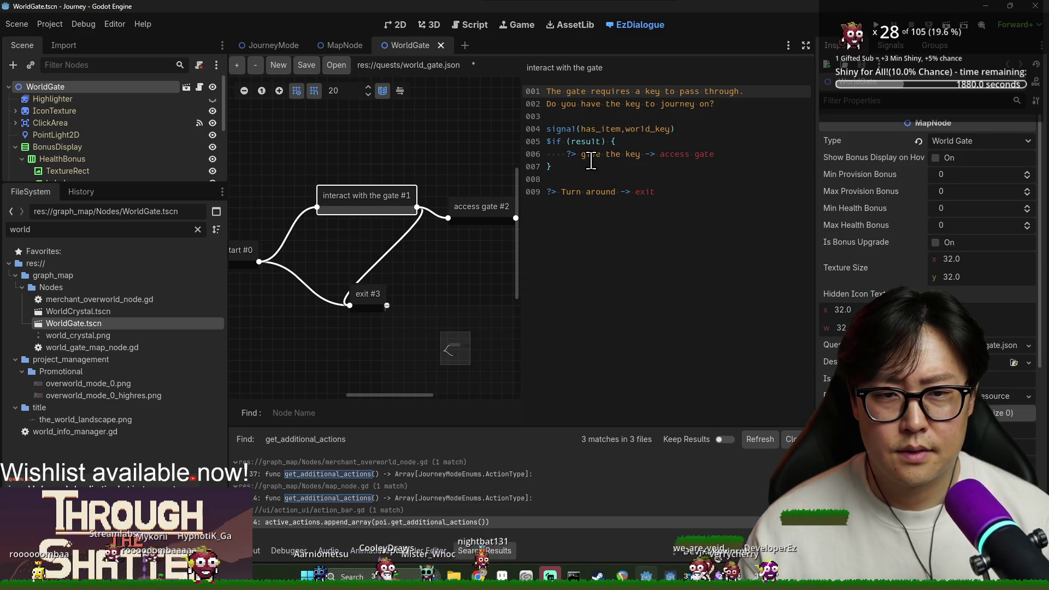
# Write signal(end_demo_msg) and signal(exit) into access gate #2 and save the dialogue
pyautogui.click(473, 211)
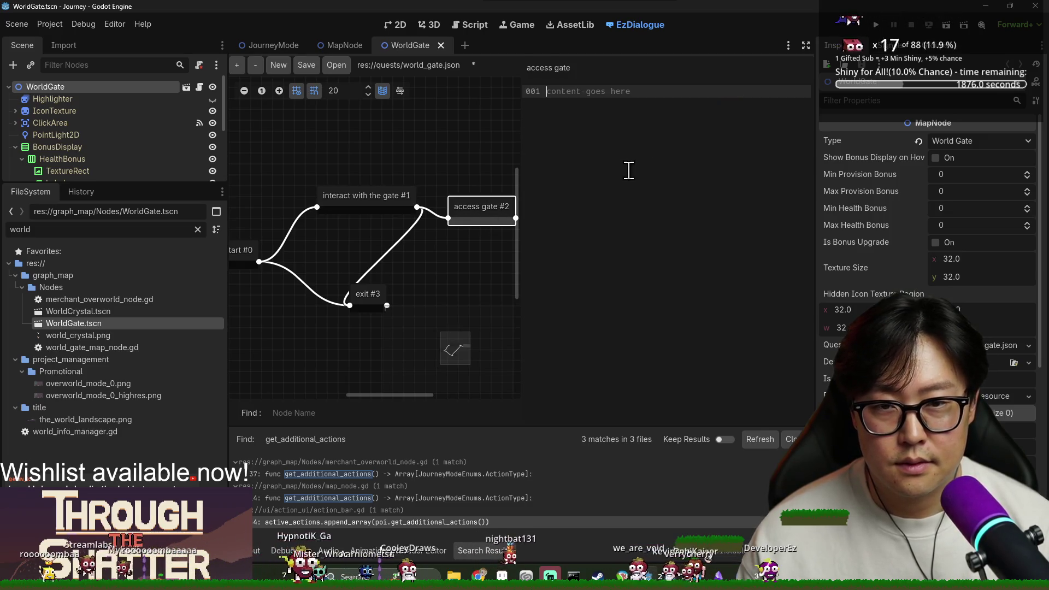
pyautogui.write('(trigge')
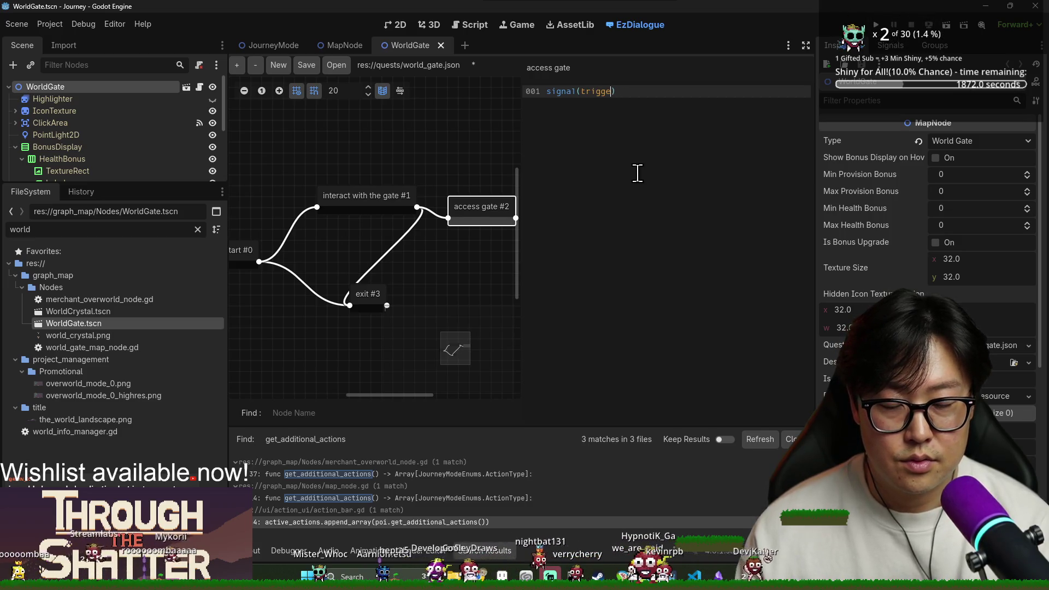
pyautogui.press('BackSpace')
pyautogui.press('BackSpace')
pyautogui.press('BackSpace')
pyautogui.write('victory')
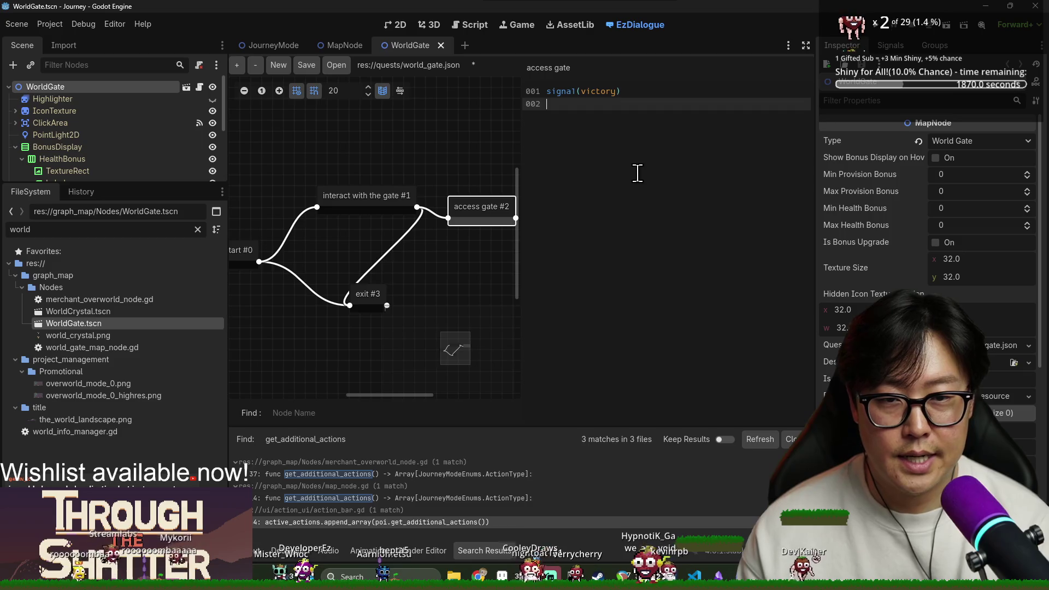
pyautogui.press('BackSpace')
pyautogui.press('BackSpace')
pyautogui.press('BackSpace')
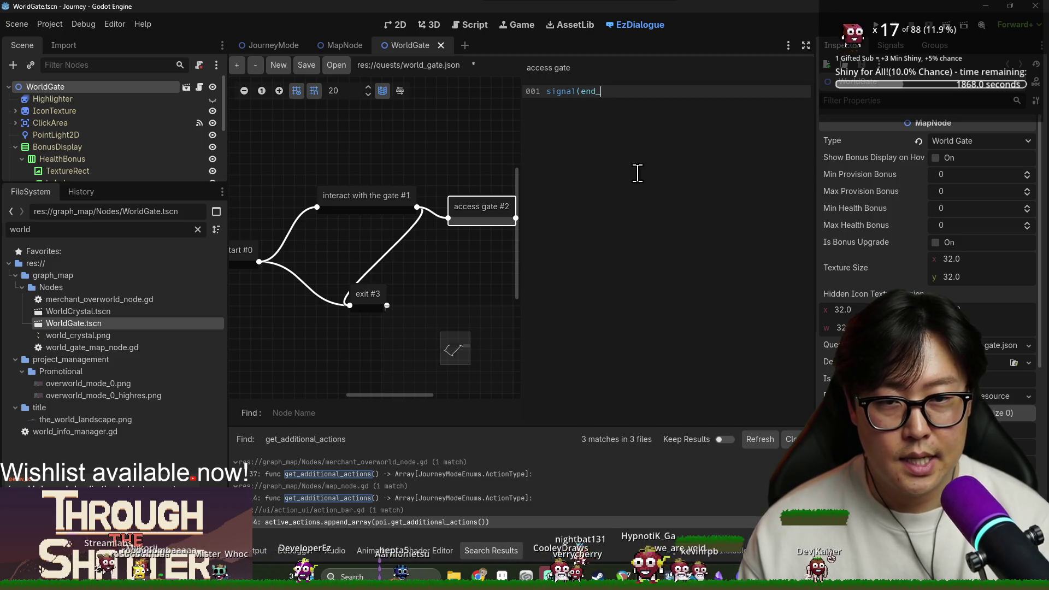
pyautogui.write('demo_msg)')
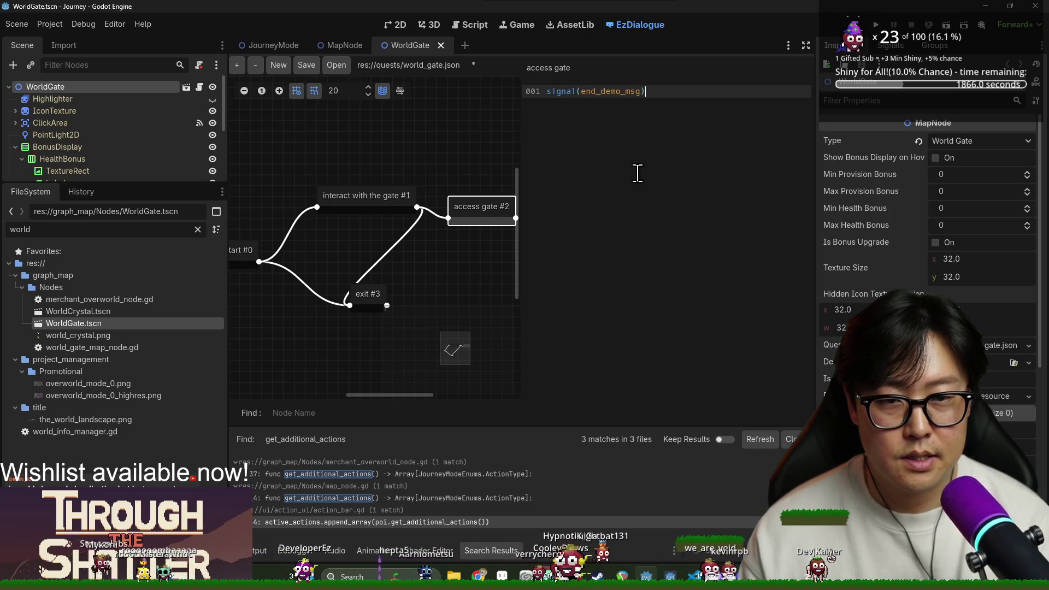
pyautogui.press('Return')
pyautogui.write('signal(exit)')
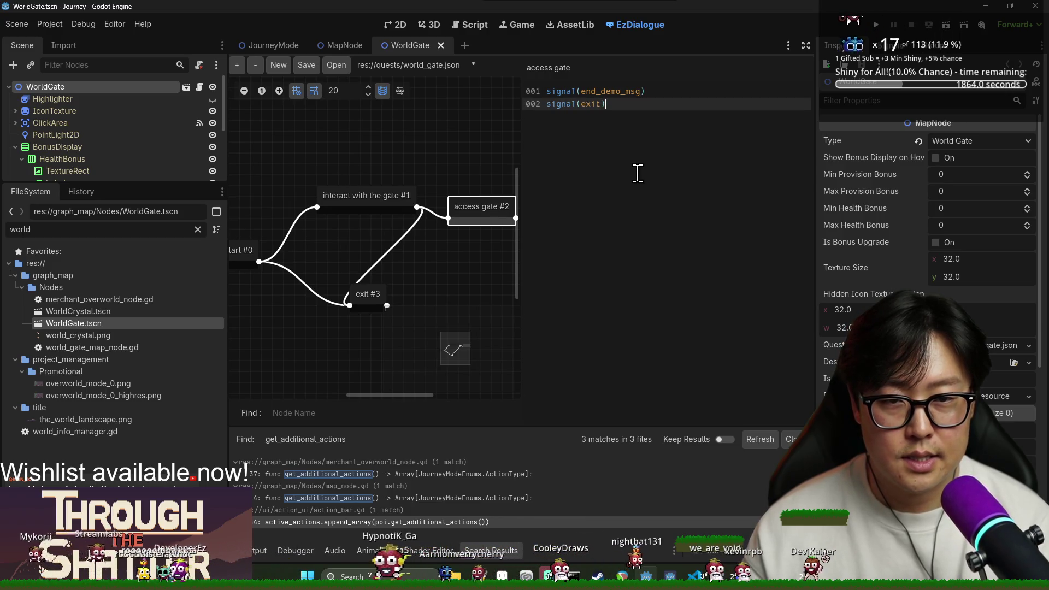
pyautogui.hotkey('ctrl', 's')
pyautogui.click(393, 195)
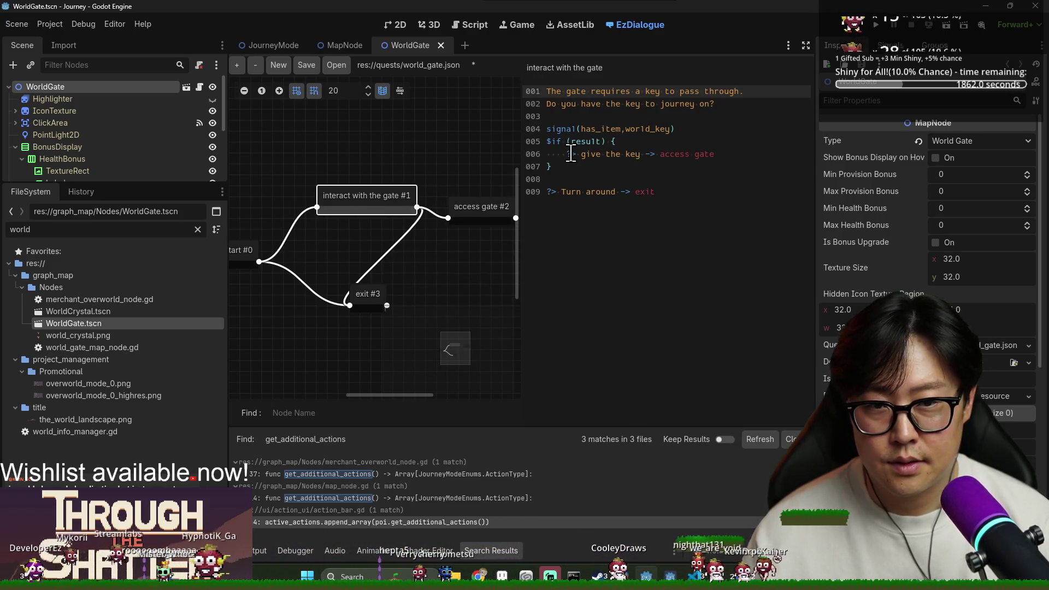
pyautogui.moveTo(580, 130); pyautogui.dragTo(622, 131)
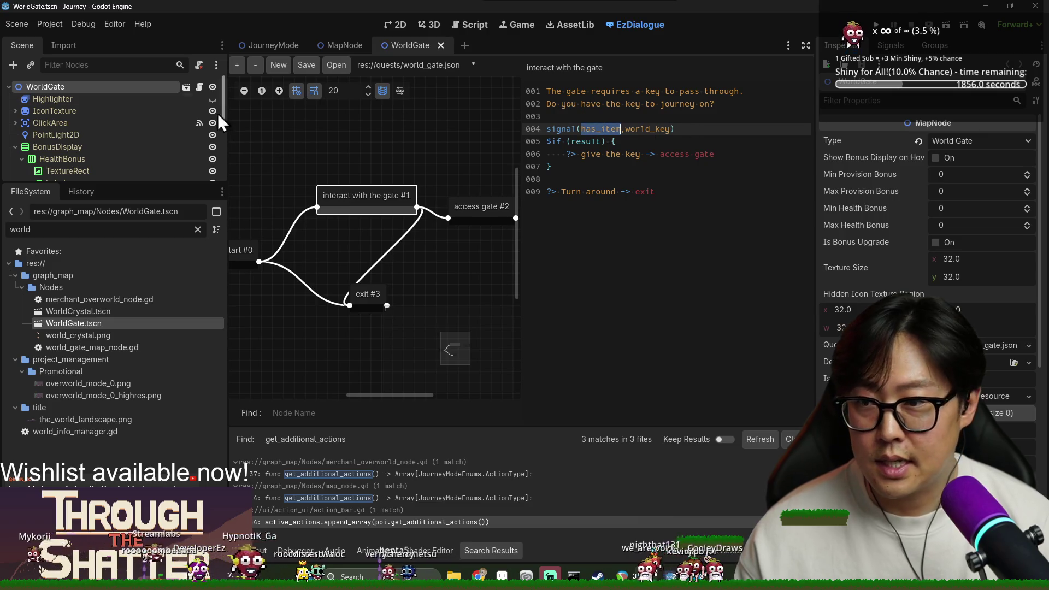
pyautogui.click(270, 44)
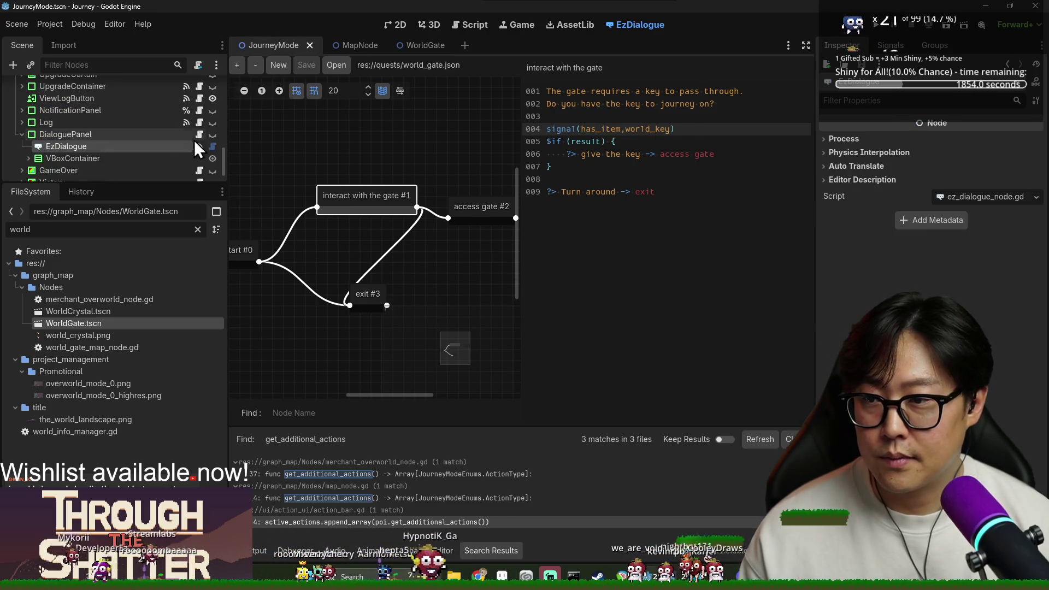
# Open DialogPanel.gd at the custom-signal handler's blank line 50
pyautogui.click(199, 135)
pyautogui.scroll(-10, 425, 215)
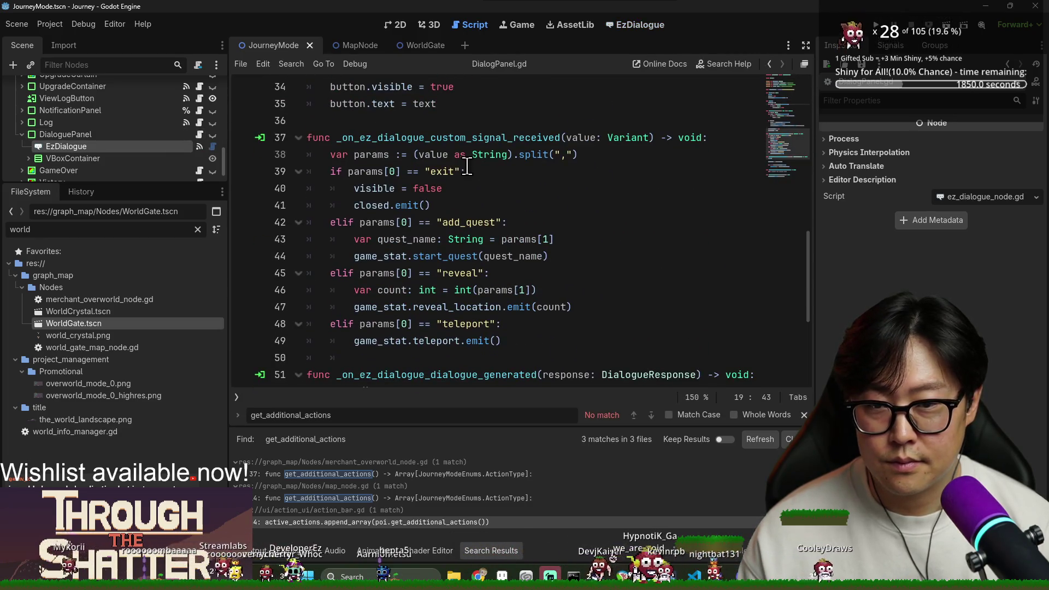
pyautogui.click(484, 138)
pyautogui.click(805, 415)
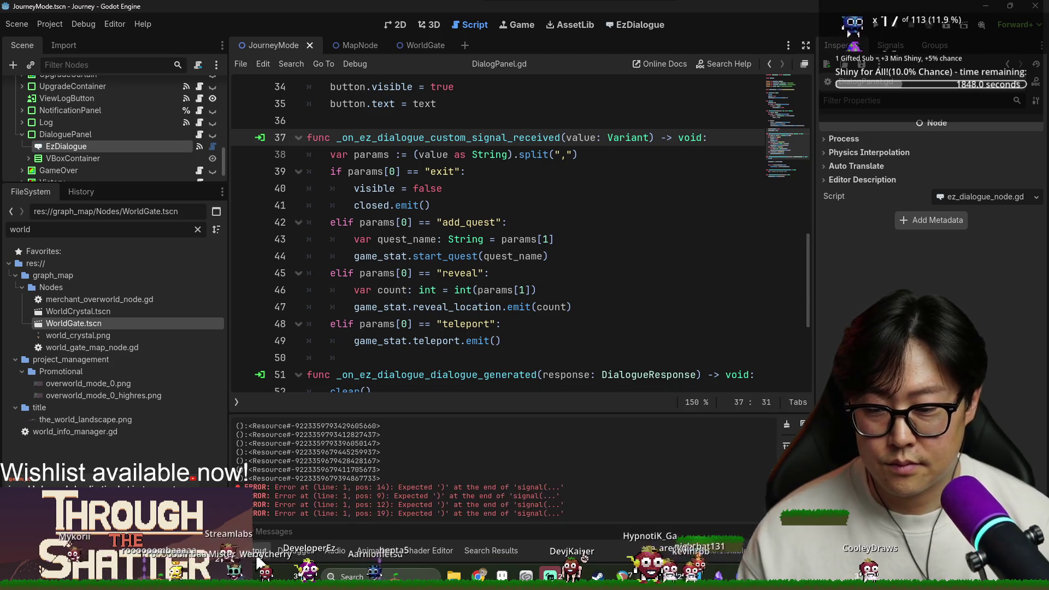
pyautogui.click(491, 550)
pyautogui.click(454, 358)
# Add an elif has_item branch with item_name = params[1] and game_stat.has_item_by_name(item_name)
pyautogui.press('Return')
pyautogui.write('elif params[0] == "has_item"')
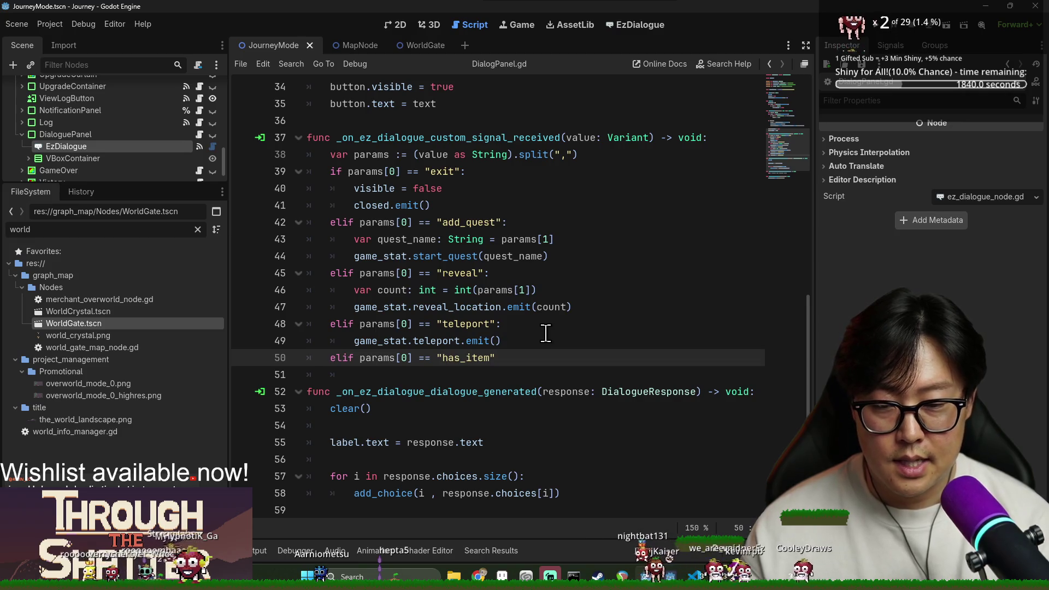
pyautogui.write(':')
pyautogui.press('Return')
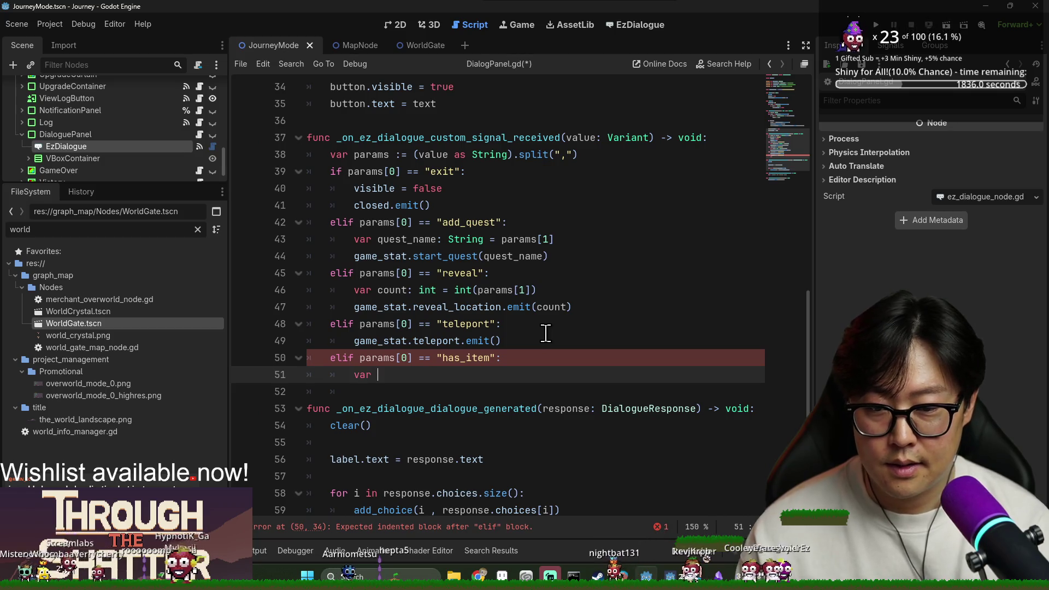
pyautogui.write('e = parms')
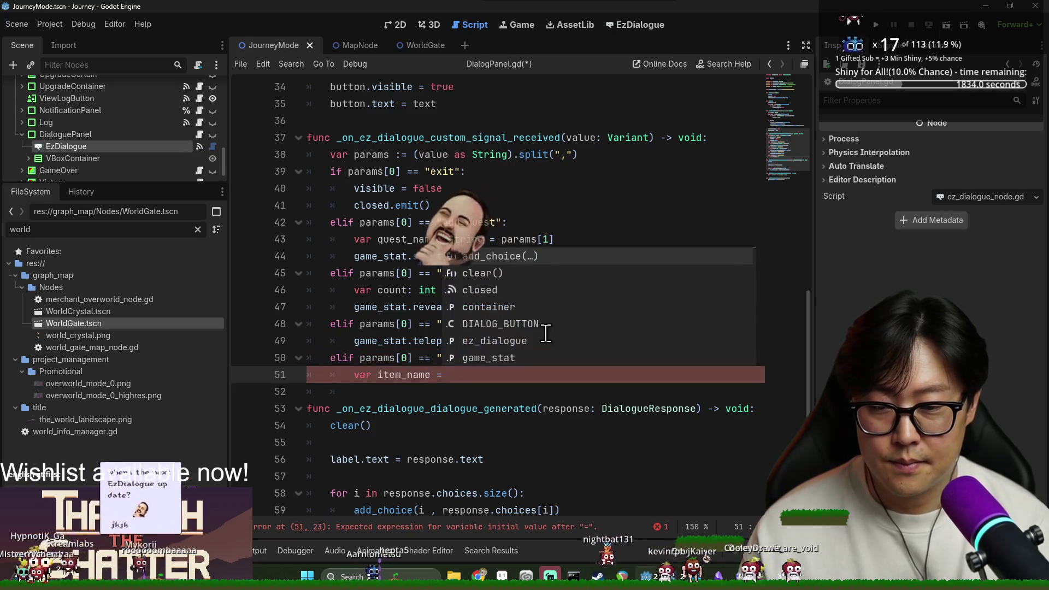
pyautogui.press('BackSpace')
pyautogui.press('BackSpace')
pyautogui.write('ams[')
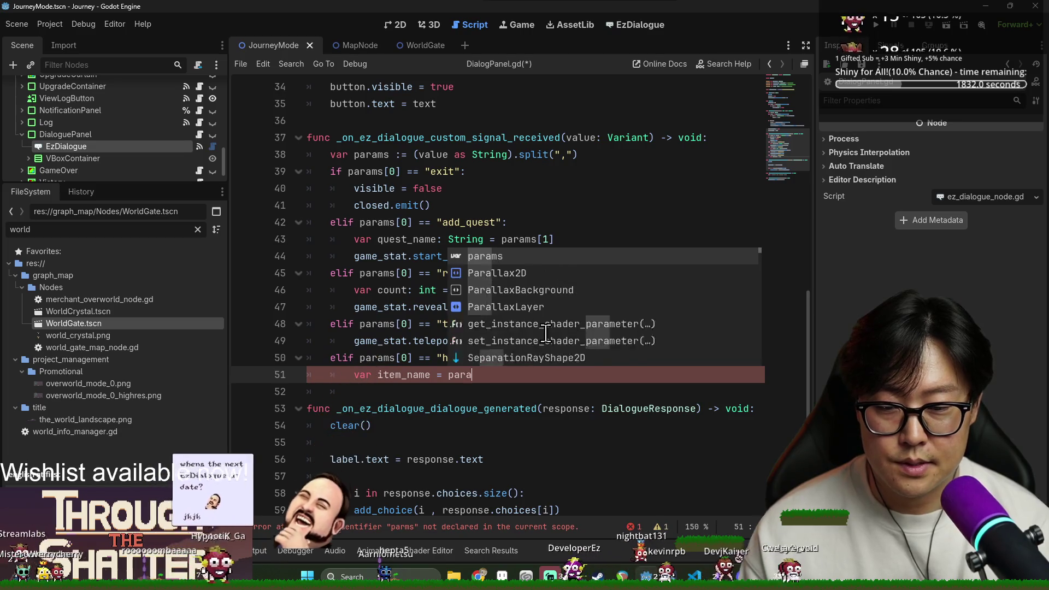
pyautogui.write('1')
pyautogui.press('End')
pyautogui.press('Return')
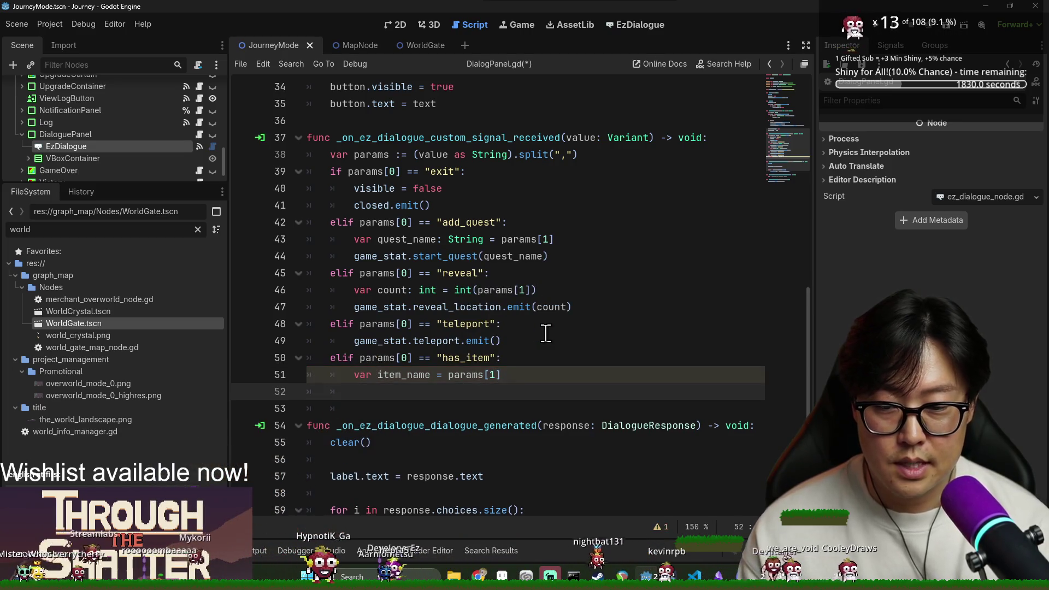
pyautogui.write('e')
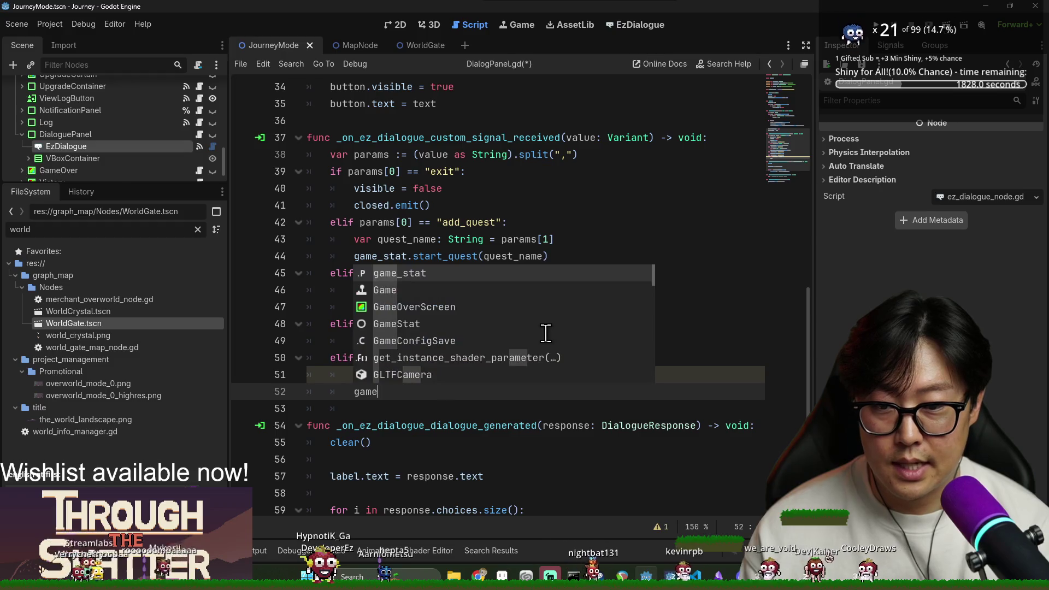
pyautogui.write('_stat.has_item')
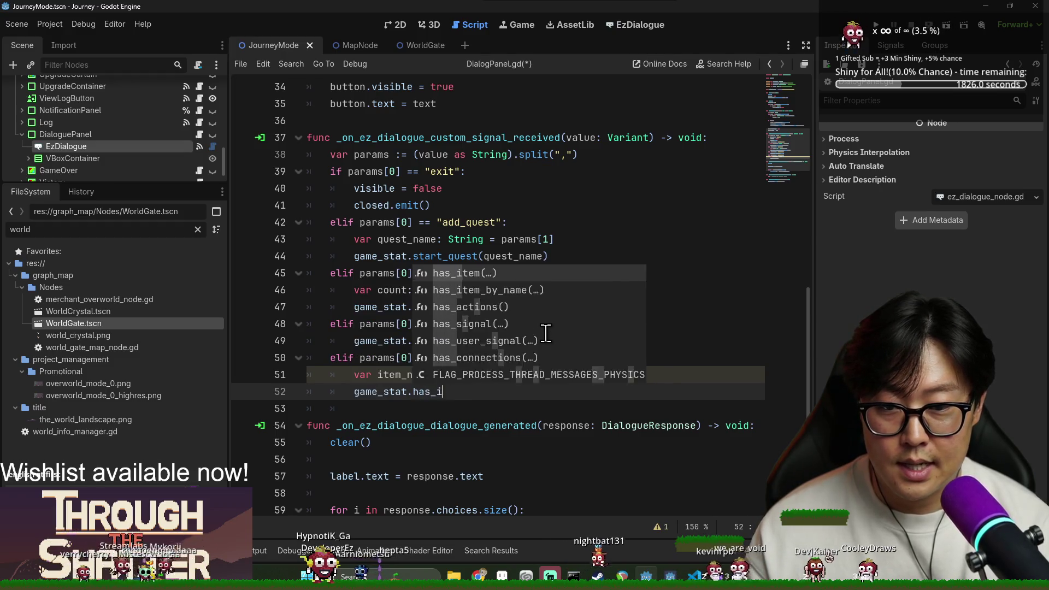
pyautogui.write('(')
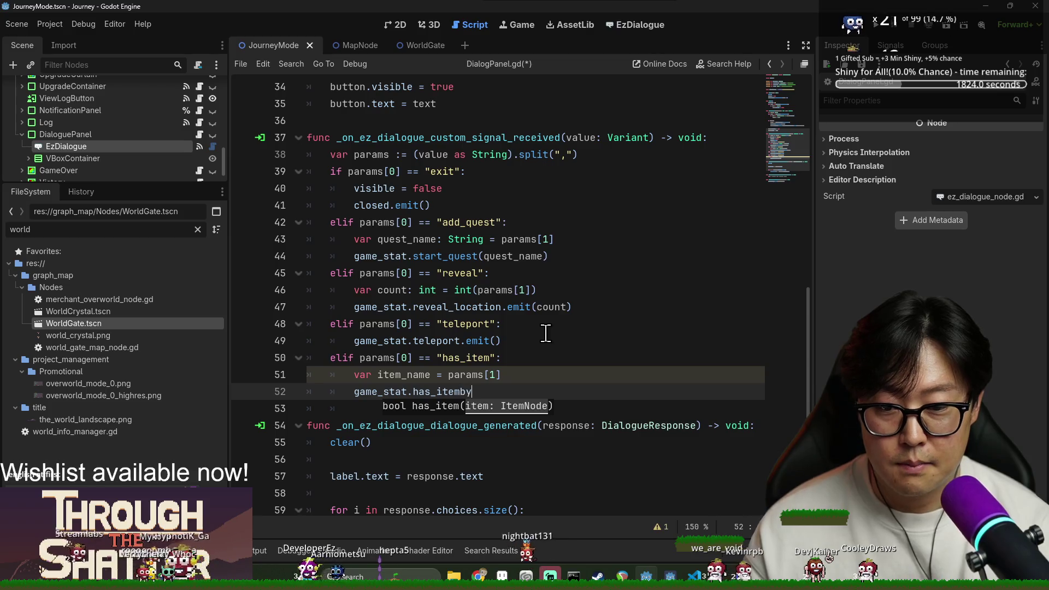
pyautogui.press('Escape')
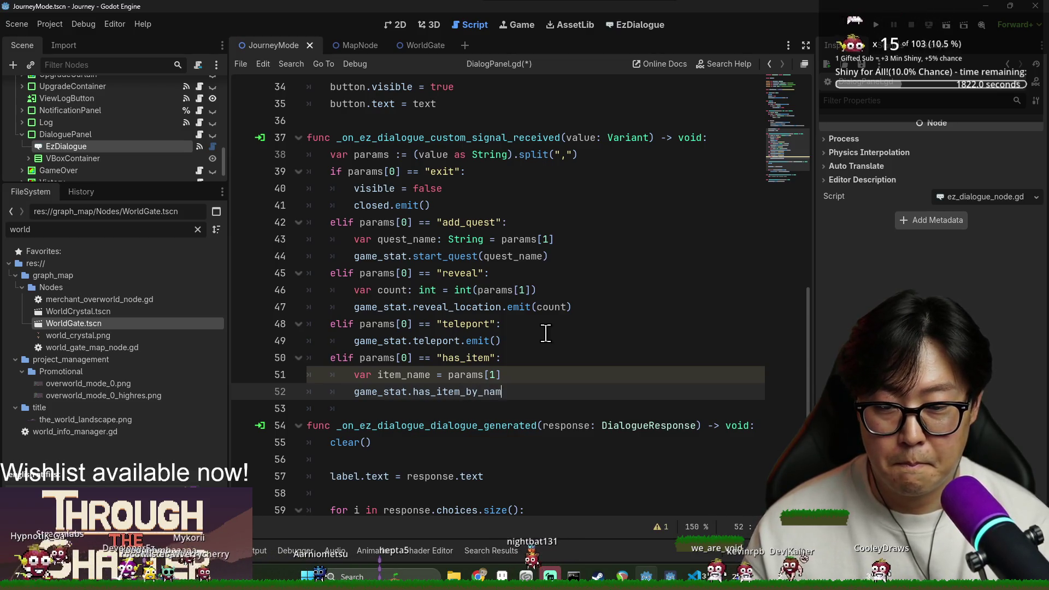
pyautogui.write('e(item_name)')
pyautogui.hotkey('ctrl', 's')
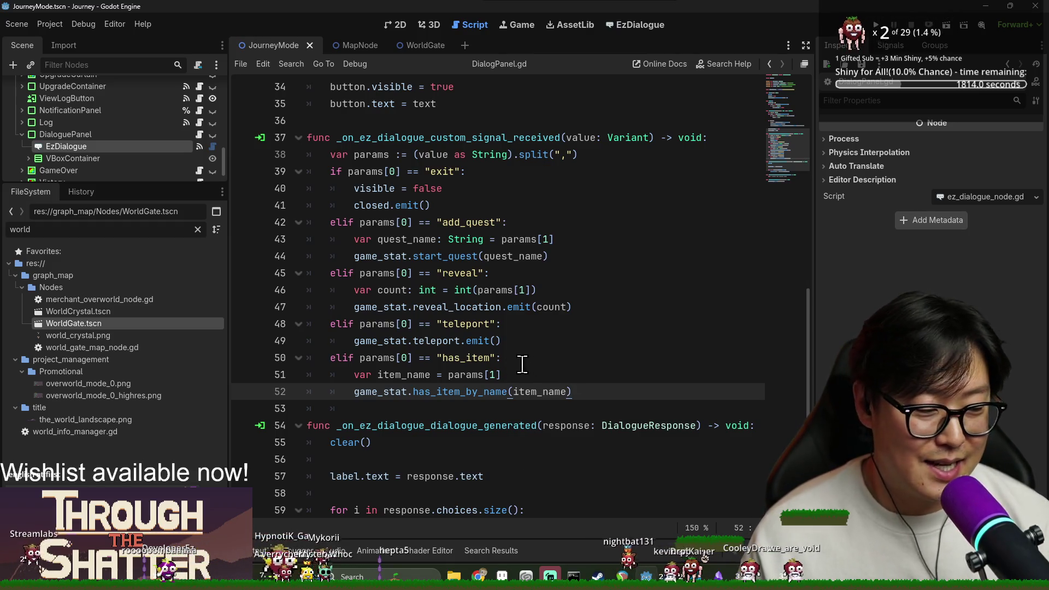
# Save and inspect the has_item_by_name definition in game_stat.gd, then return to DialogPanel.gd
pyautogui.click(468, 373)
pyautogui.hotkey('ctrl', 's')
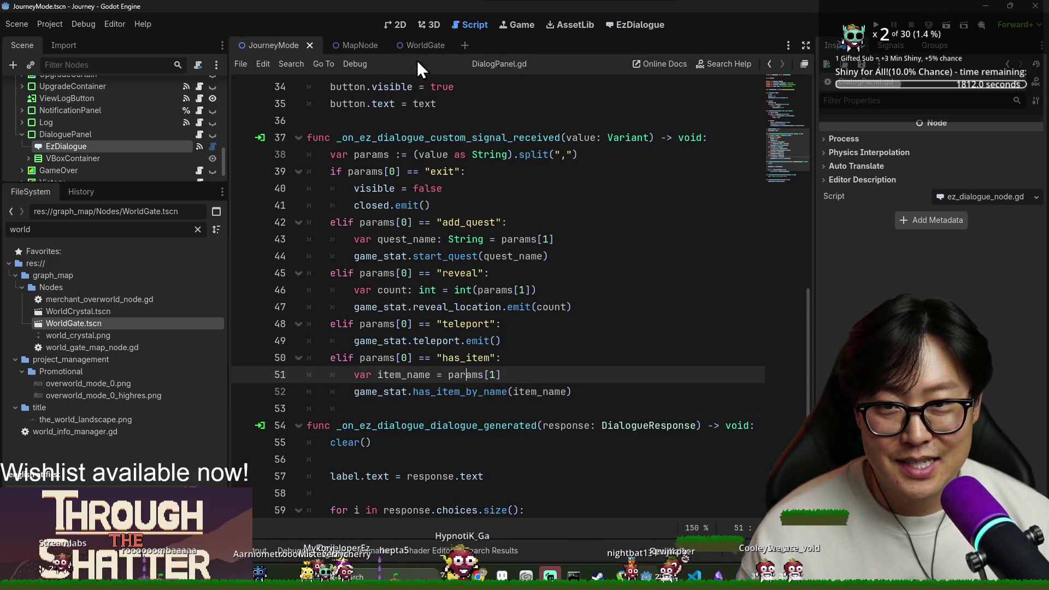
pyautogui.moveTo(429, 152)
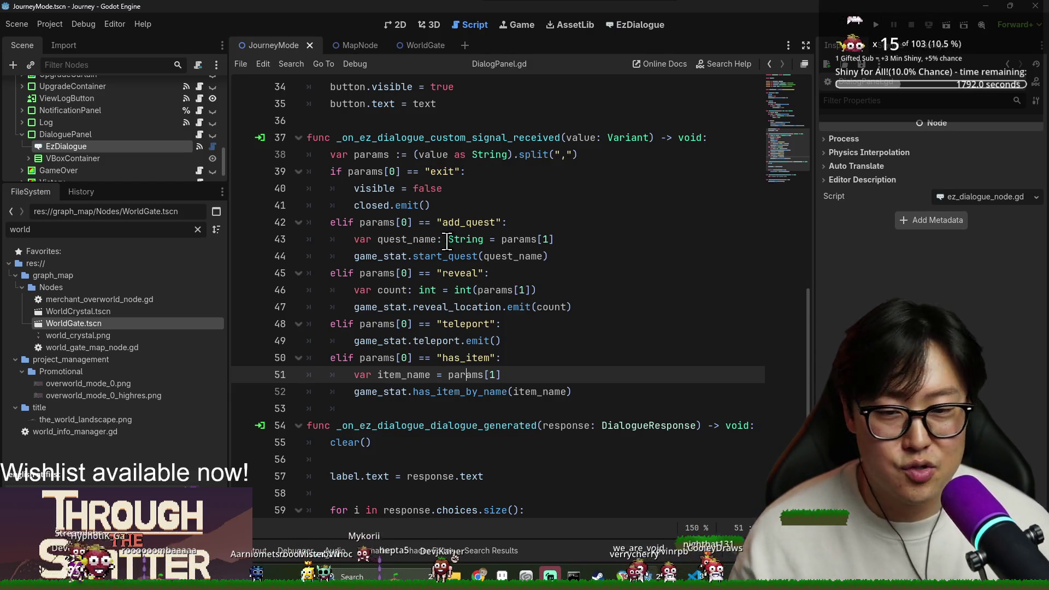
pyautogui.click(521, 273)
pyautogui.hotkey('ctrl', 's')
pyautogui.doubleClick(383, 397)
pyautogui.click(352, 394)
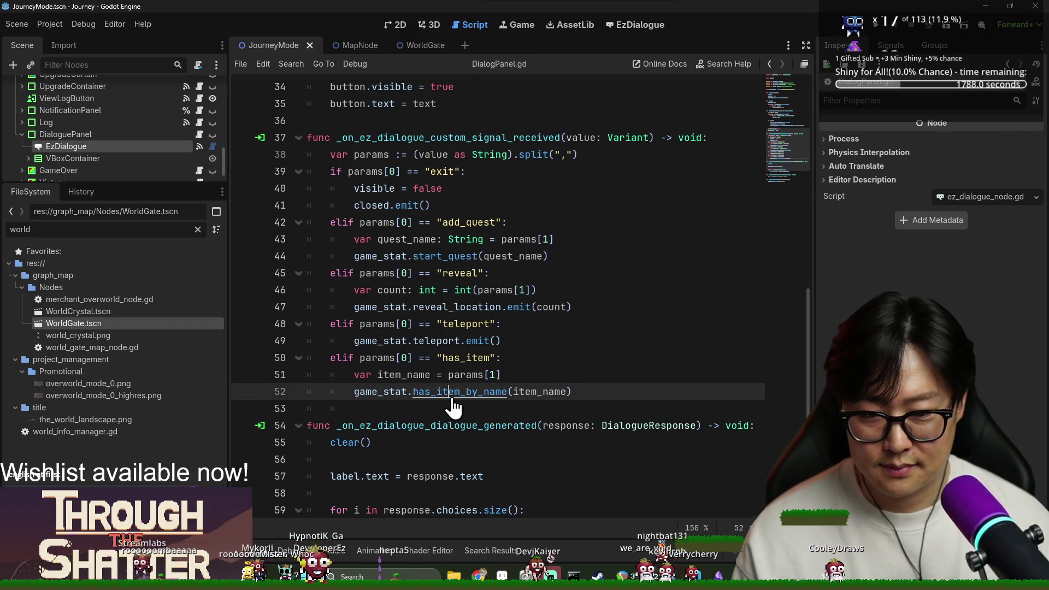
pyautogui.keyDown('ctrl'); pyautogui.click(452, 397); pyautogui.keyUp('ctrl')
pyautogui.hotkey('alt', 'Left')
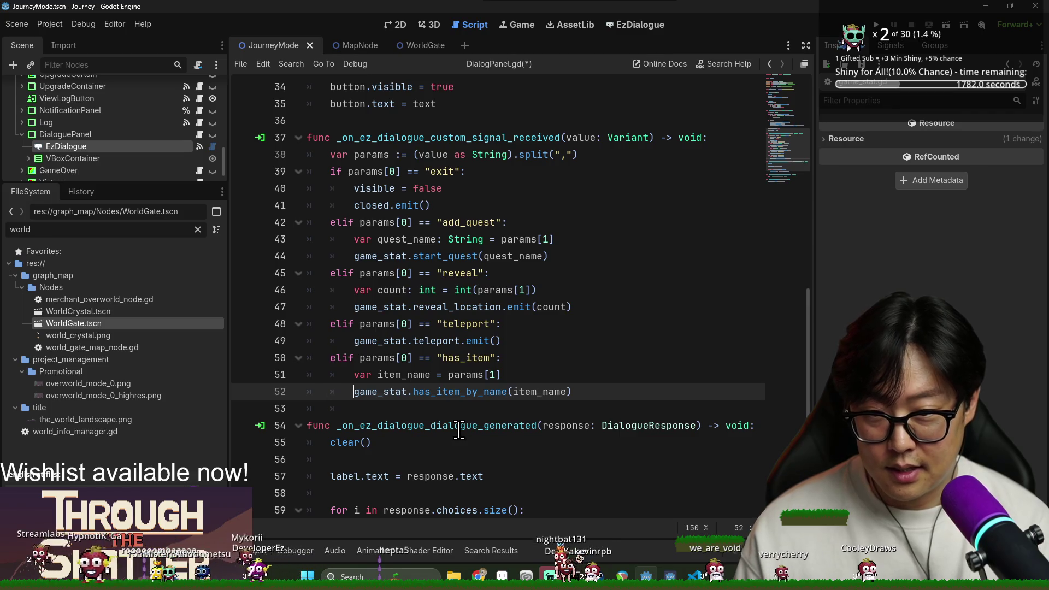
pyautogui.scroll(6, 459, 431)
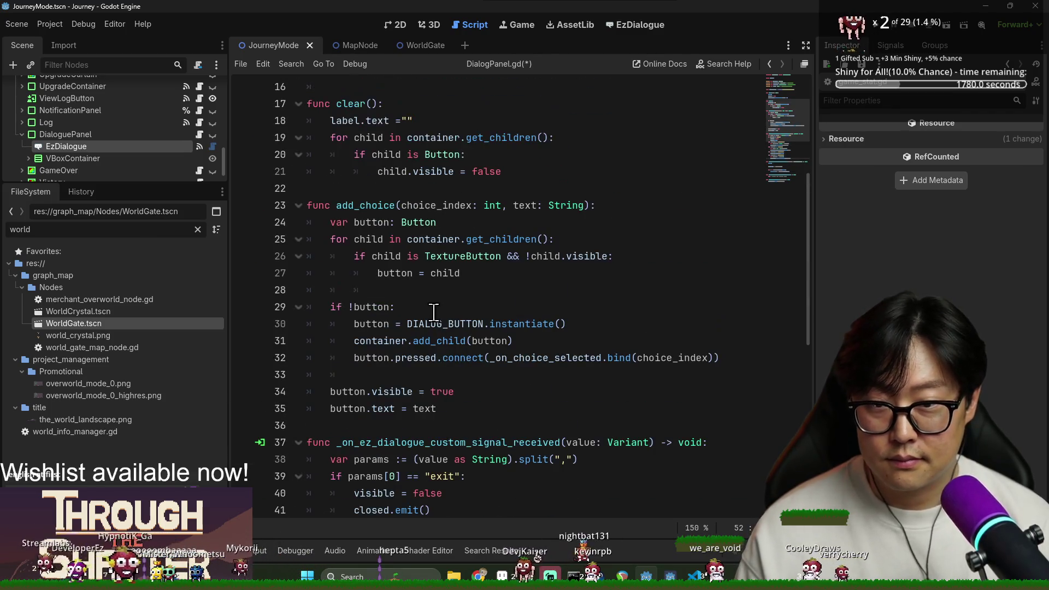
# Declare 'var dialog_state: Dictionary = {}' below the DIALOG_BUTTON constant
pyautogui.scroll(5, 438, 299)
pyautogui.click(419, 239)
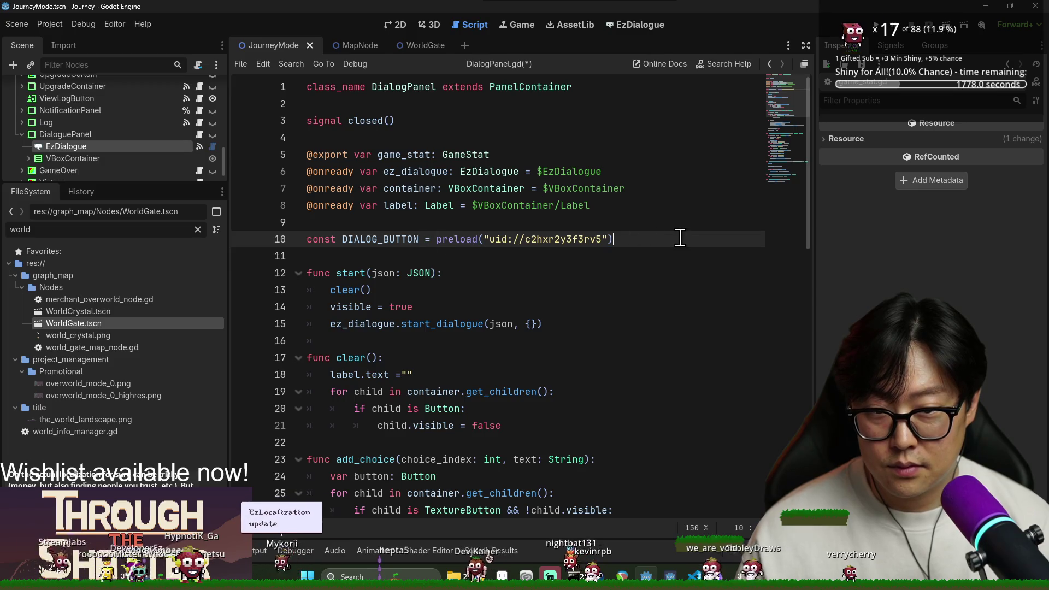
pyautogui.press('Return')
pyautogui.write('var dialog_state:')
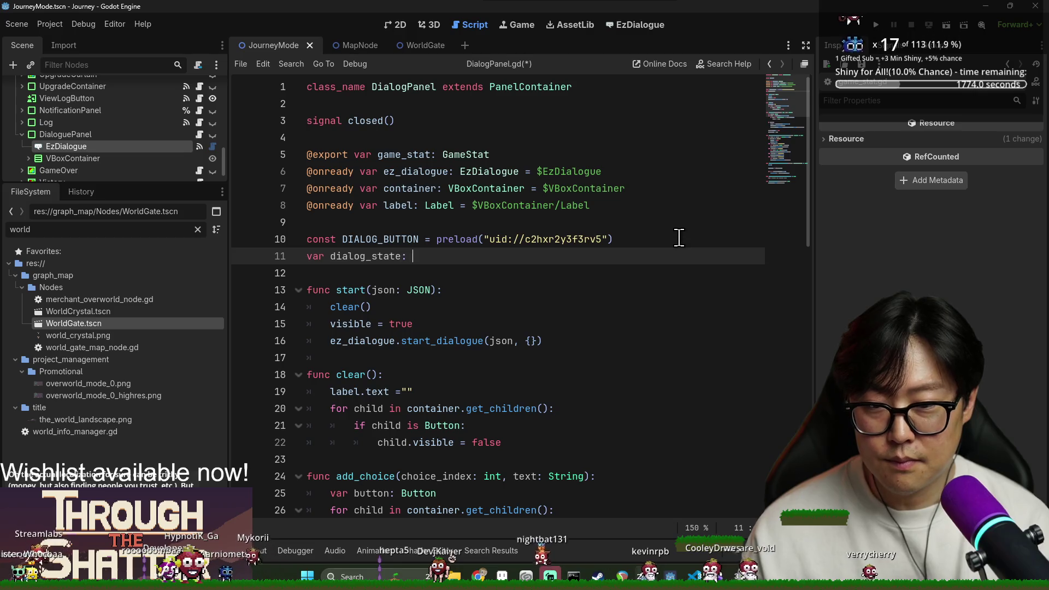
pyautogui.write('ct')
pyautogui.press('Return')
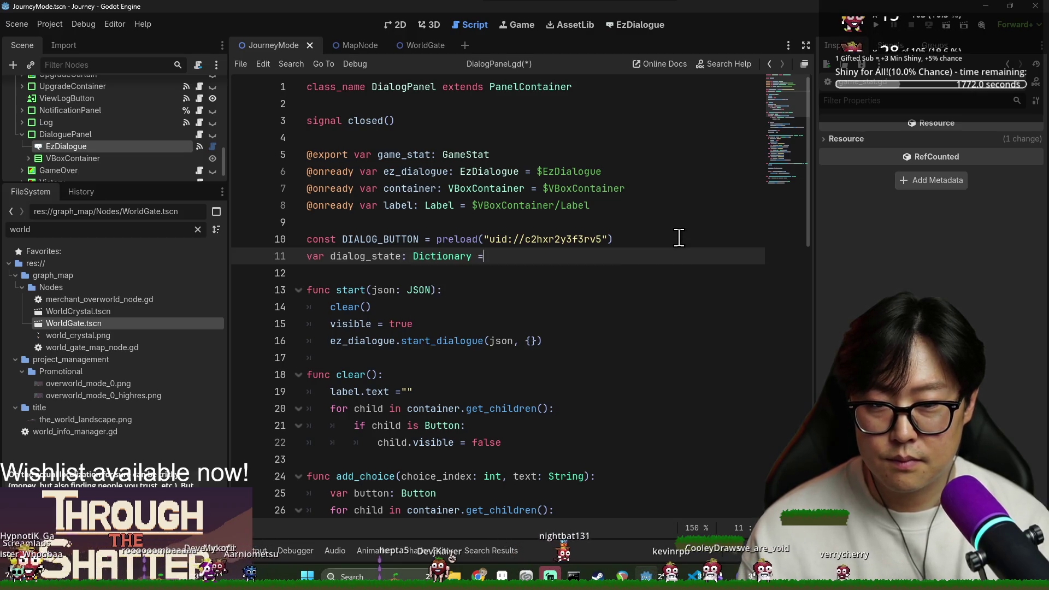
pyautogui.doubleClick(366, 256)
# Reset dialog_state = {} in start() right after visible = true
pyautogui.click(490, 322)
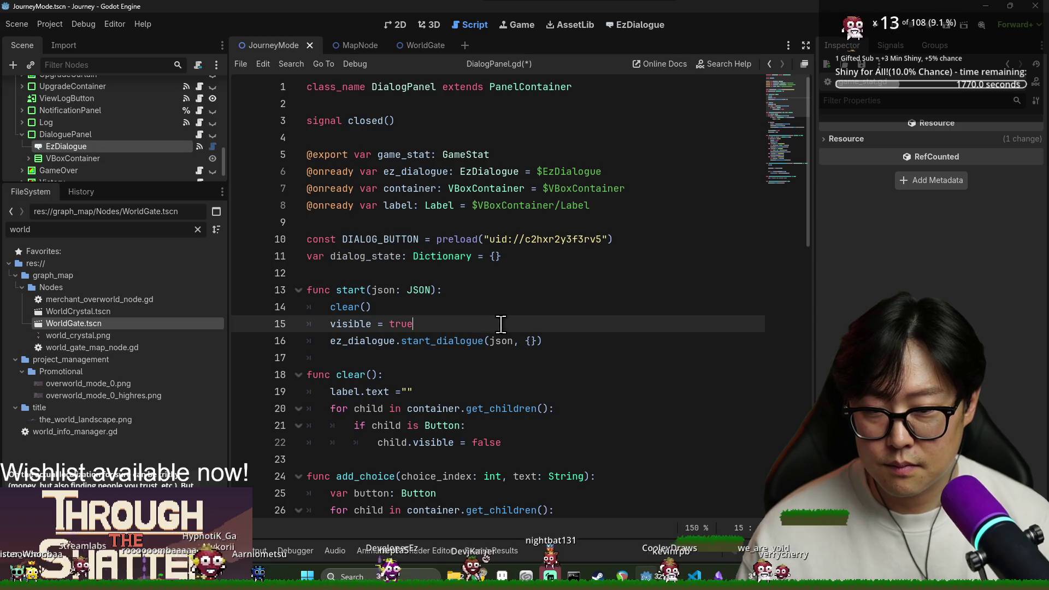
pyautogui.press('Return')
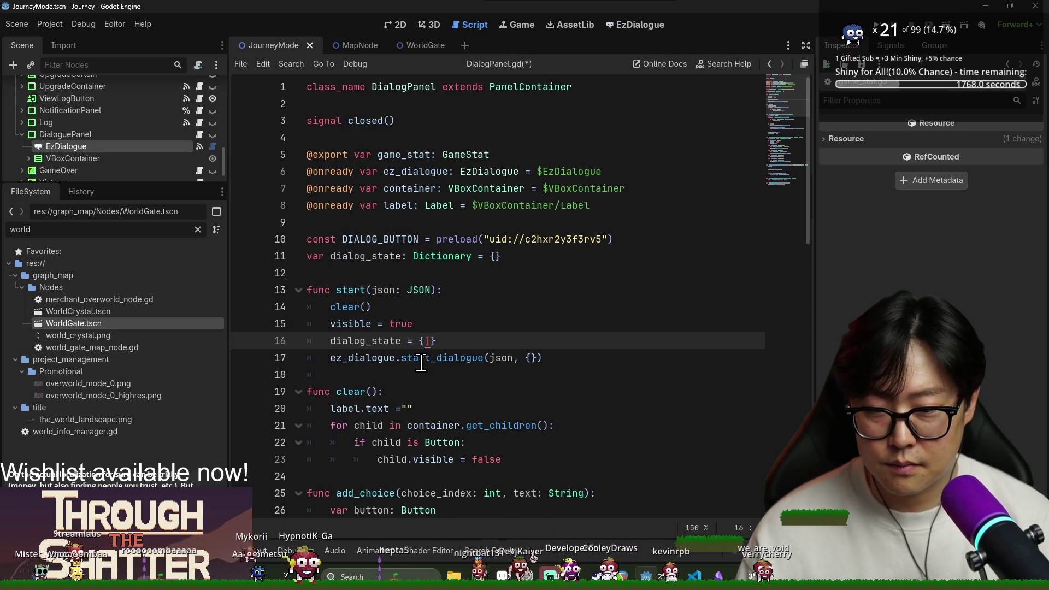
pyautogui.doubleClick(365, 340)
pyautogui.click(535, 358)
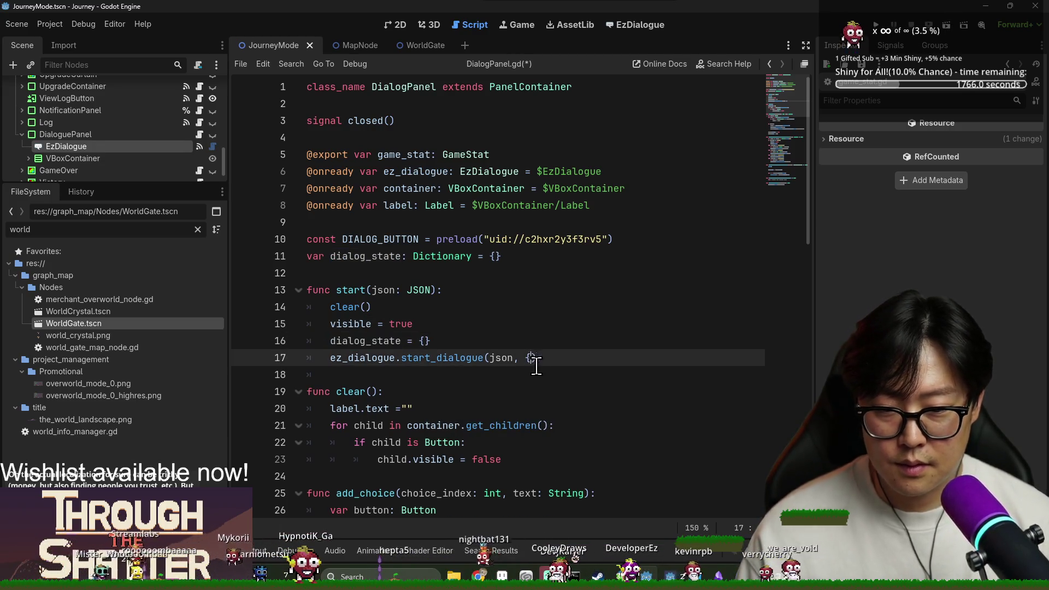
pyautogui.scroll(-14, 559, 316)
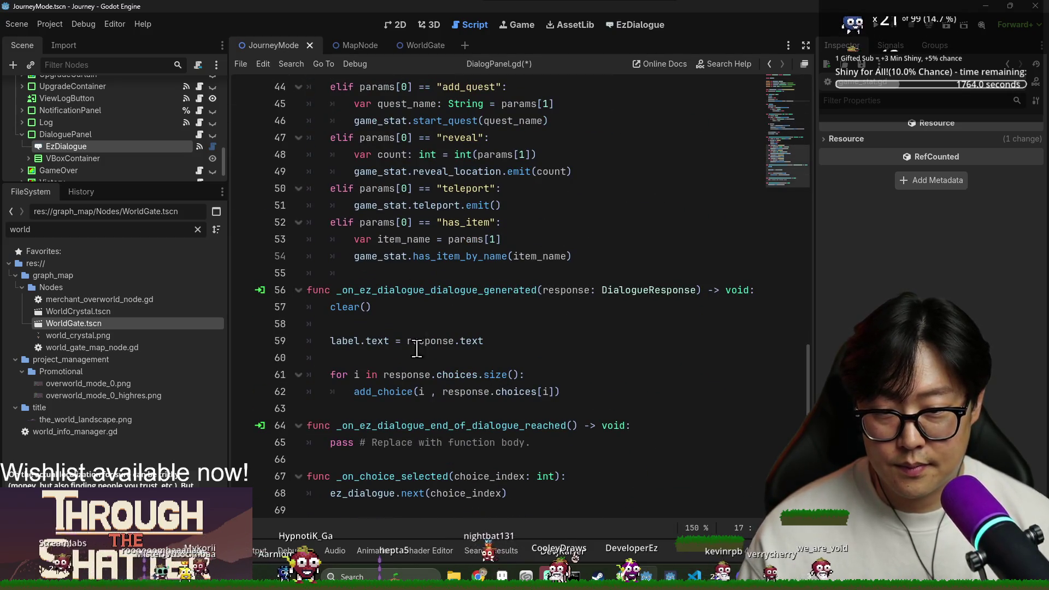
# Start a dialog_state["result"] assignment line below the has_item_by_name call
pyautogui.click(595, 257)
pyautogui.press('Return')
pyautogui.write('dialog_state.res')
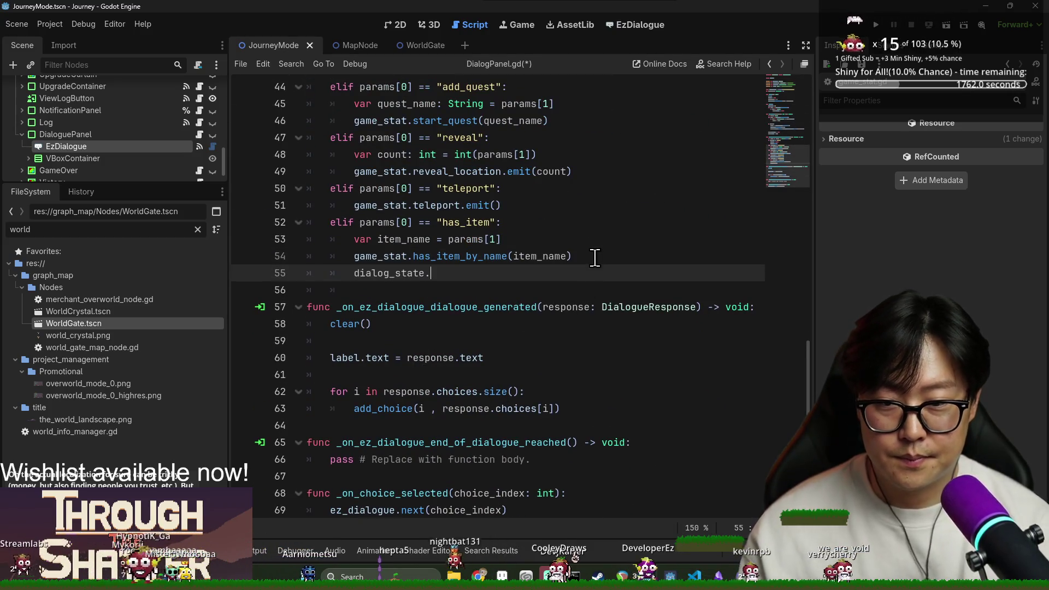
pyautogui.press('BackSpace')
pyautogui.press('BackSpace')
pyautogui.press('BackSpace')
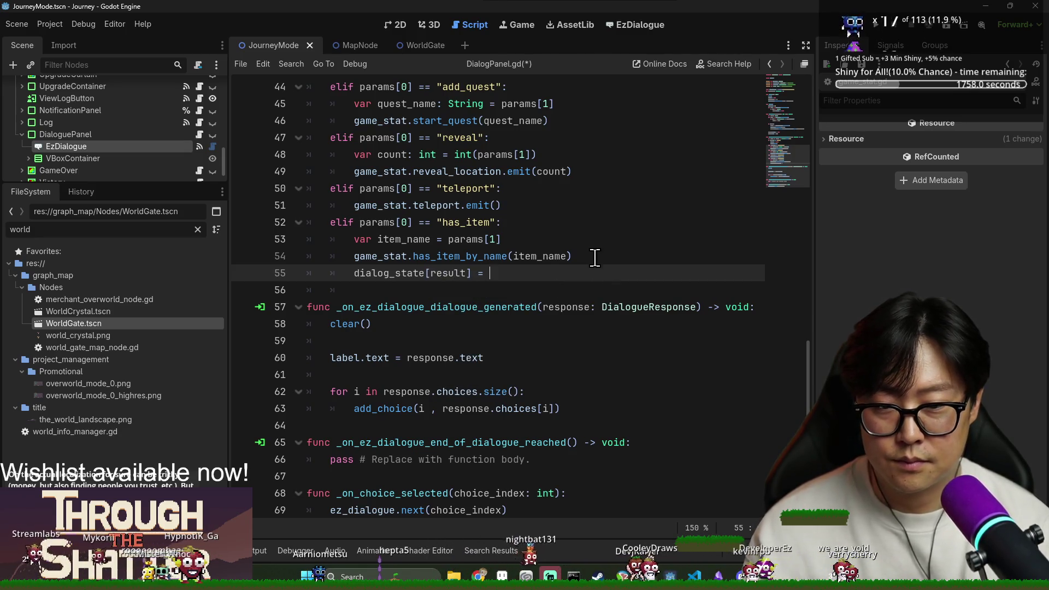
pyautogui.doubleClick(449, 274)
pyautogui.write('"')
pyautogui.click(449, 241)
pyautogui.doubleClick(388, 273)
pyautogui.doubleClick(401, 257)
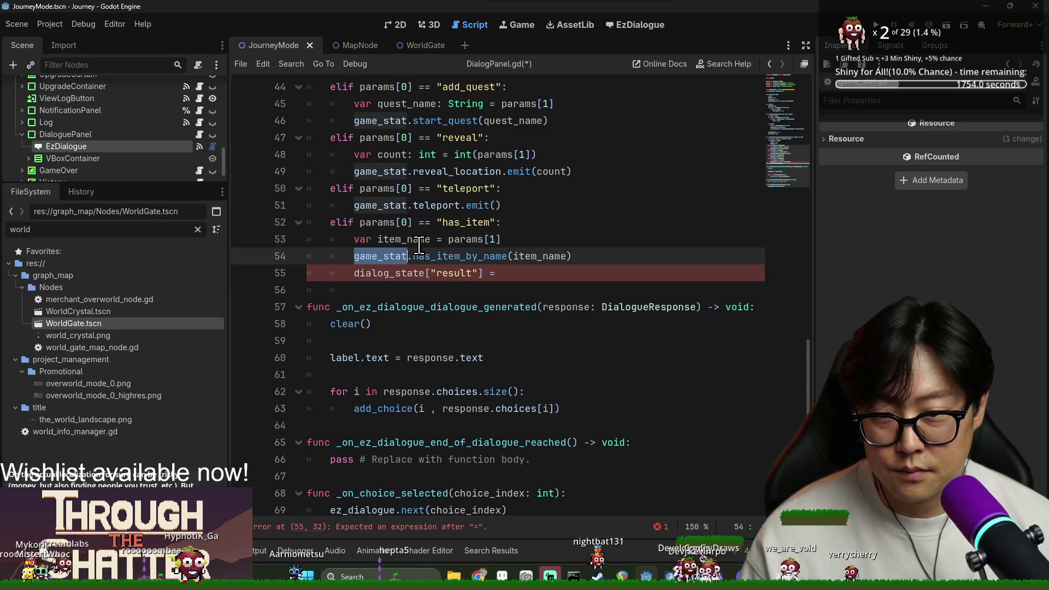
pyautogui.doubleClick(419, 244)
pyautogui.hotkey('ctrl', 'c')
pyautogui.click(518, 273)
pyautogui.hotkey('ctrl', 'v')
# Move the has_item_by_name call into the dialog_state["result"] assignment and save the script
pyautogui.click(628, 220)
pyautogui.moveTo(354, 256); pyautogui.dragTo(592, 255)
pyautogui.hotkey('ctrl', 'x')
pyautogui.doubleClick(527, 273)
pyautogui.hotkey('ctrl', 'v')
pyautogui.click(589, 241)
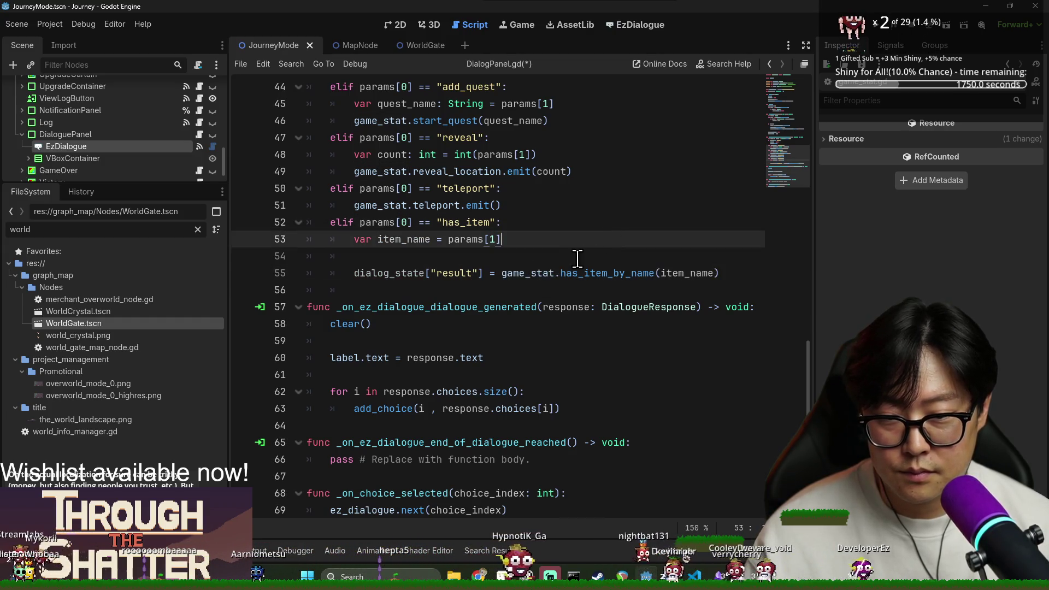
pyautogui.click(577, 260)
pyautogui.press('BackSpace')
pyautogui.hotkey('ctrl', 's')
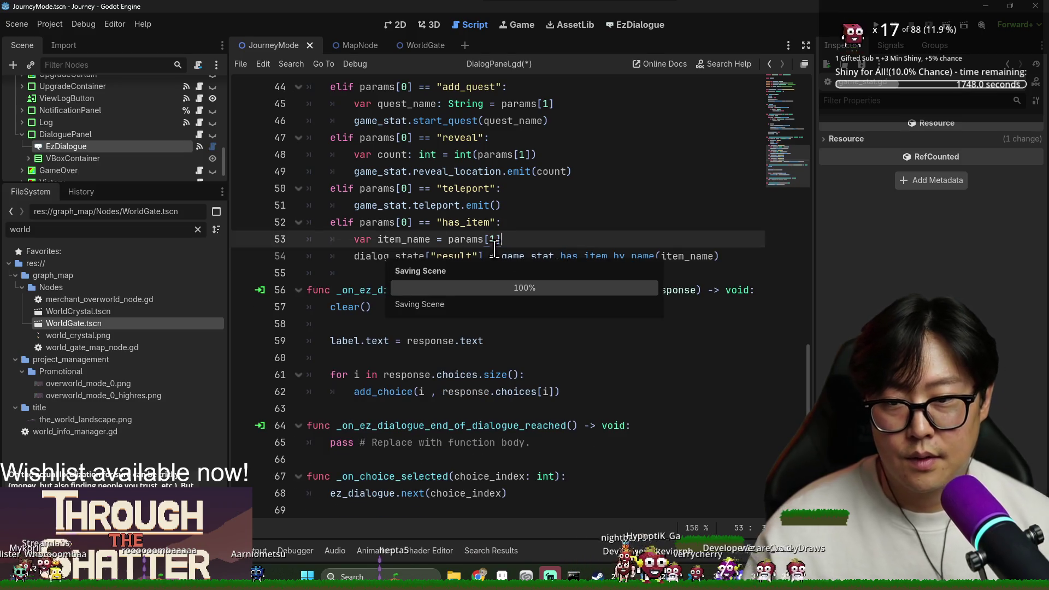
pyautogui.doubleClick(454, 256)
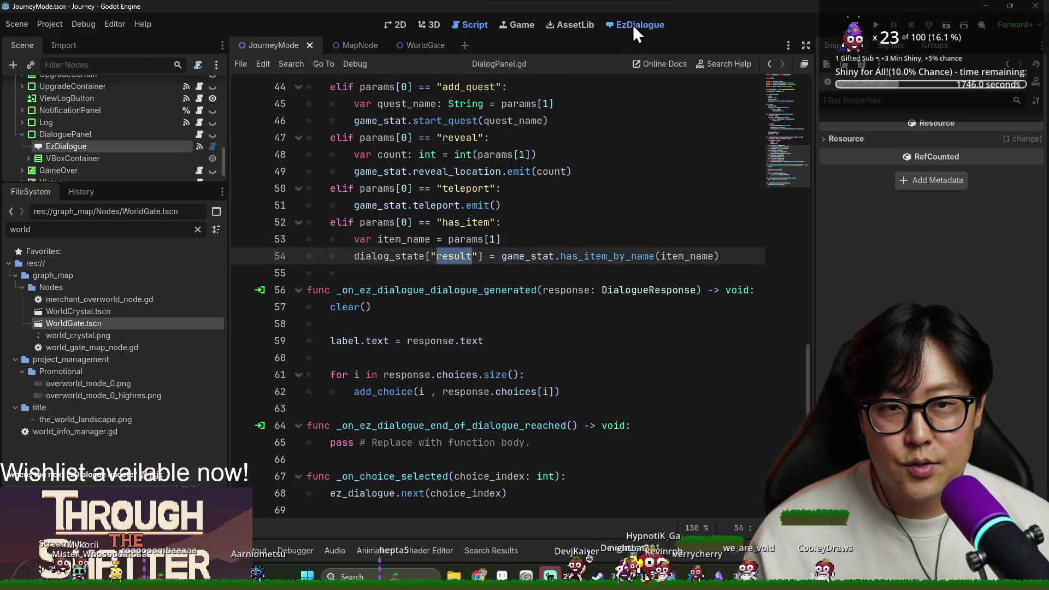
pyautogui.click(634, 24)
# Inspect the gate dialogue's result, give the key and Turn around -> exit lines, then save
pyautogui.click(592, 149)
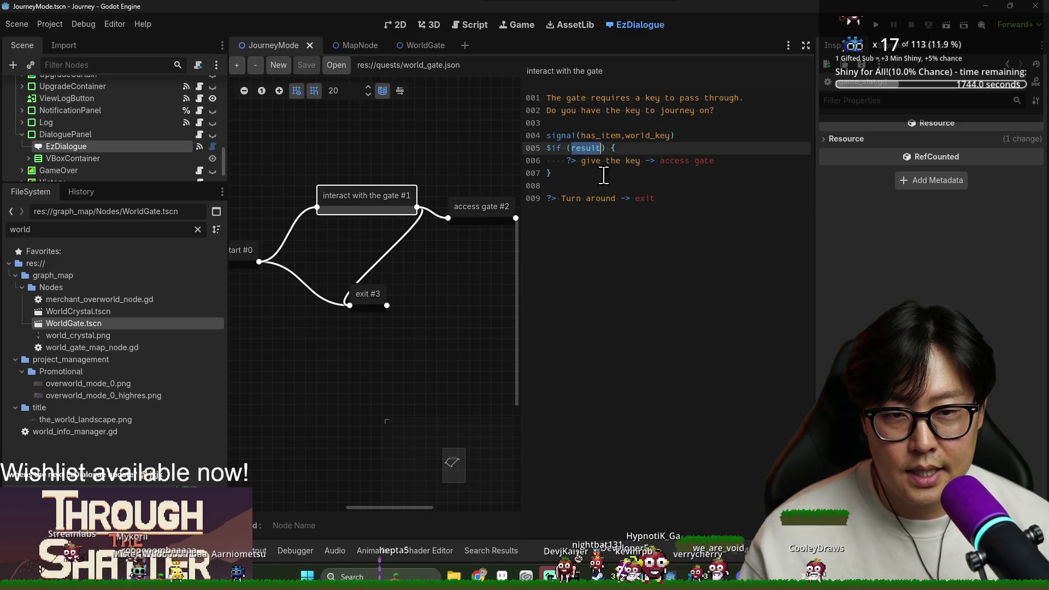
pyautogui.click(596, 161)
pyautogui.moveTo(608, 168); pyautogui.dragTo(705, 167)
pyautogui.click(701, 166)
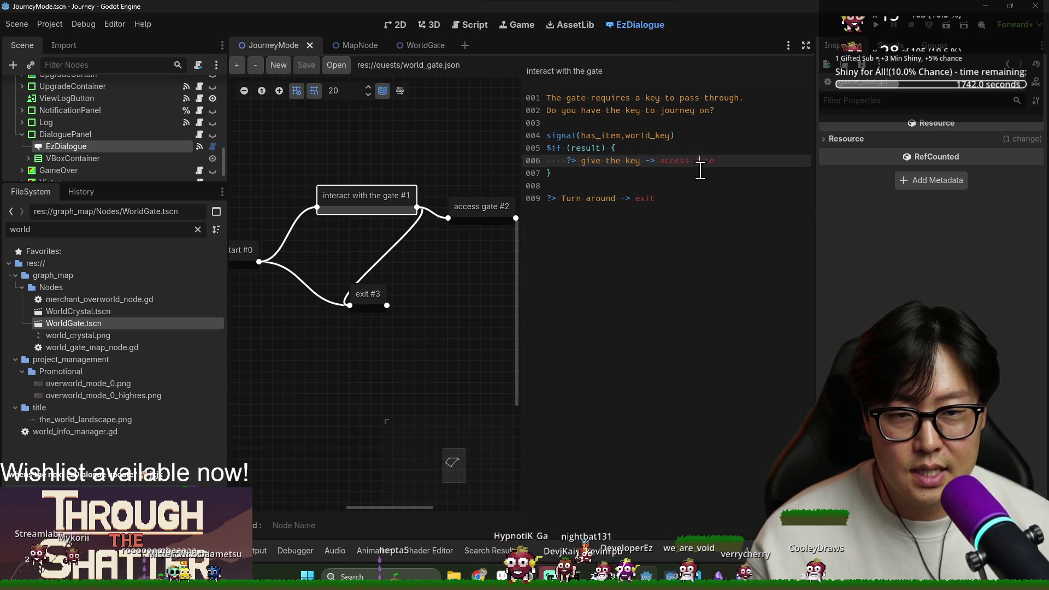
pyautogui.click(562, 201)
pyautogui.moveTo(561, 200); pyautogui.dragTo(689, 199)
pyautogui.click(686, 199)
pyautogui.moveTo(561, 200); pyautogui.dragTo(679, 205)
pyautogui.click(680, 204)
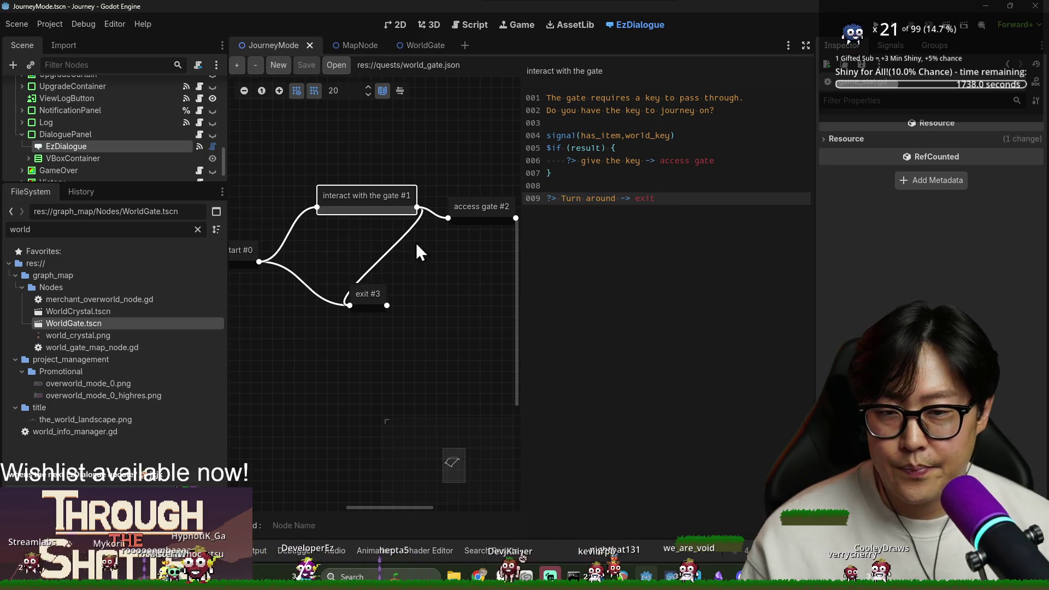
pyautogui.click(360, 294)
pyautogui.hotkey('ctrl', 's')
# Review the start #0 and interact with the gate #1 nodes, save, and return to DialogPanel.gd
pyautogui.click(247, 252)
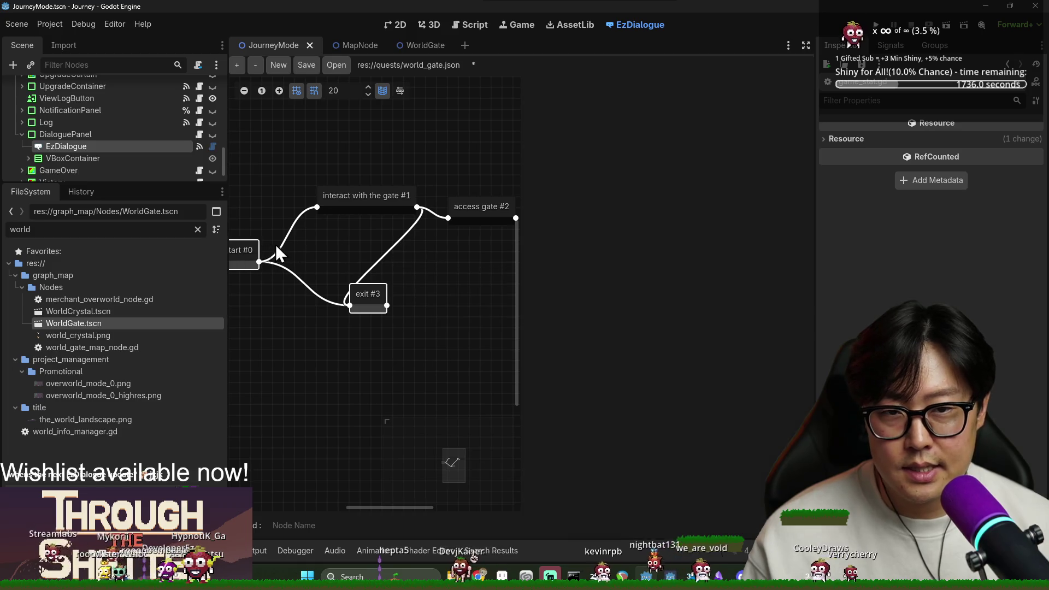
pyautogui.moveTo(258, 255); pyautogui.dragTo(385, 255)
pyautogui.click(456, 201)
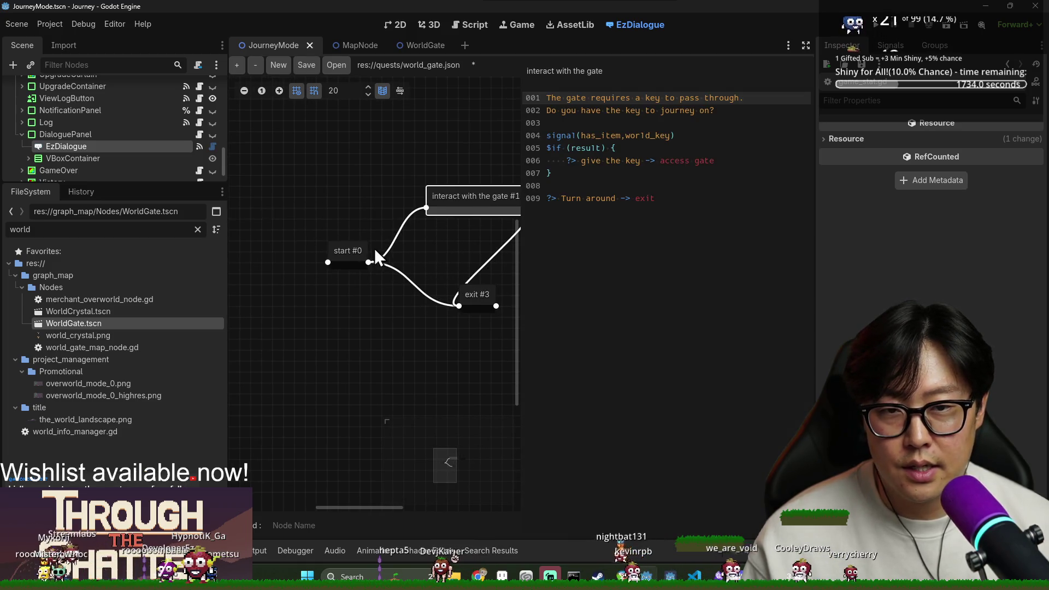
pyautogui.click(361, 252)
pyautogui.hotkey('ctrl', 's')
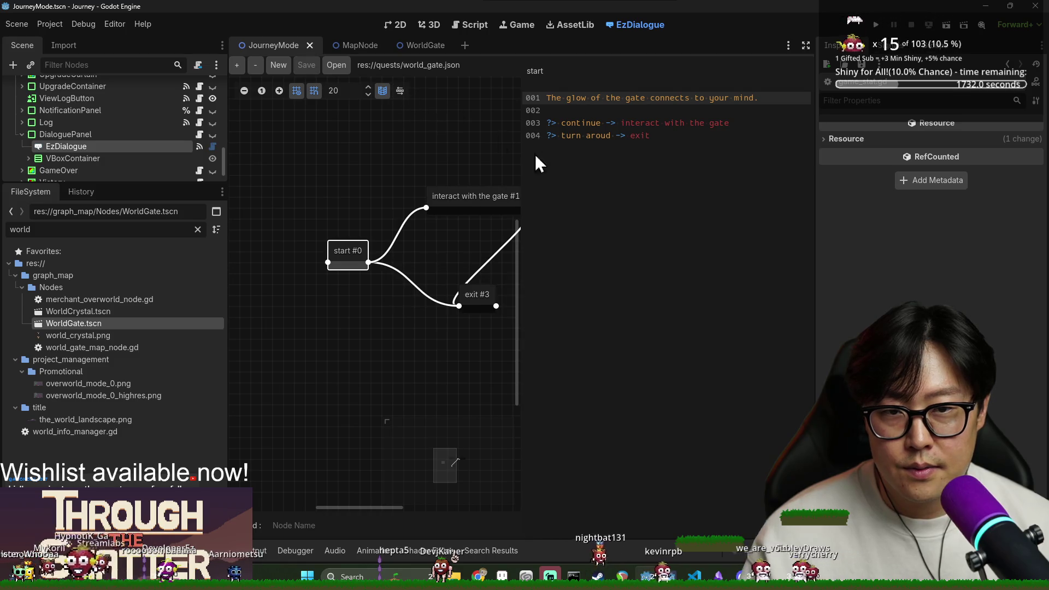
pyautogui.hscroll(4, 429, 184)
pyautogui.hotkey('ctrl', 's')
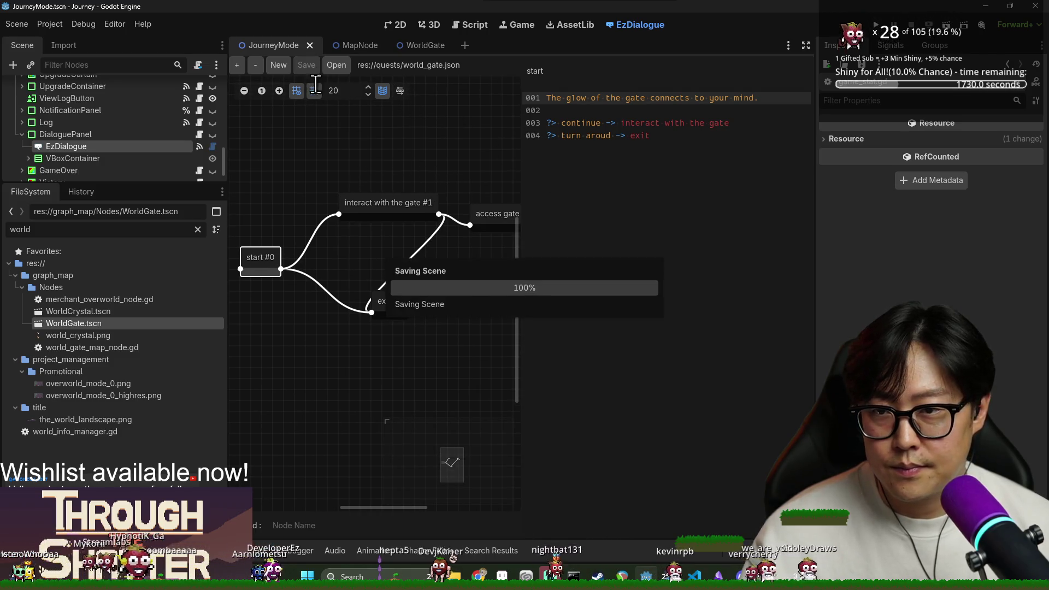
pyautogui.scroll(1, 165, 152)
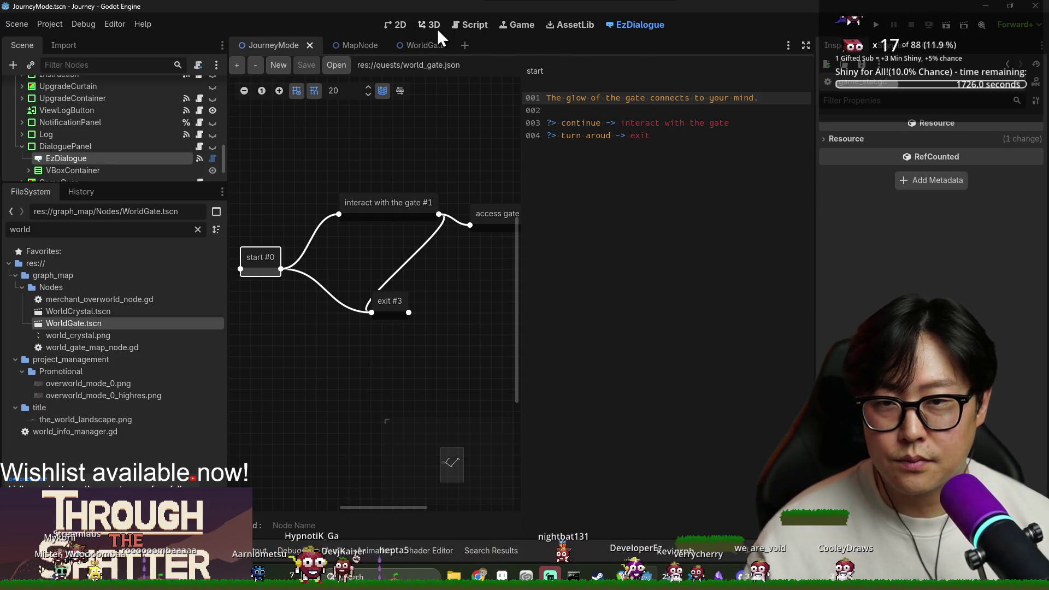
pyautogui.hotkey('ctrl', 'F3')
pyautogui.hotkey('ctrl', 's')
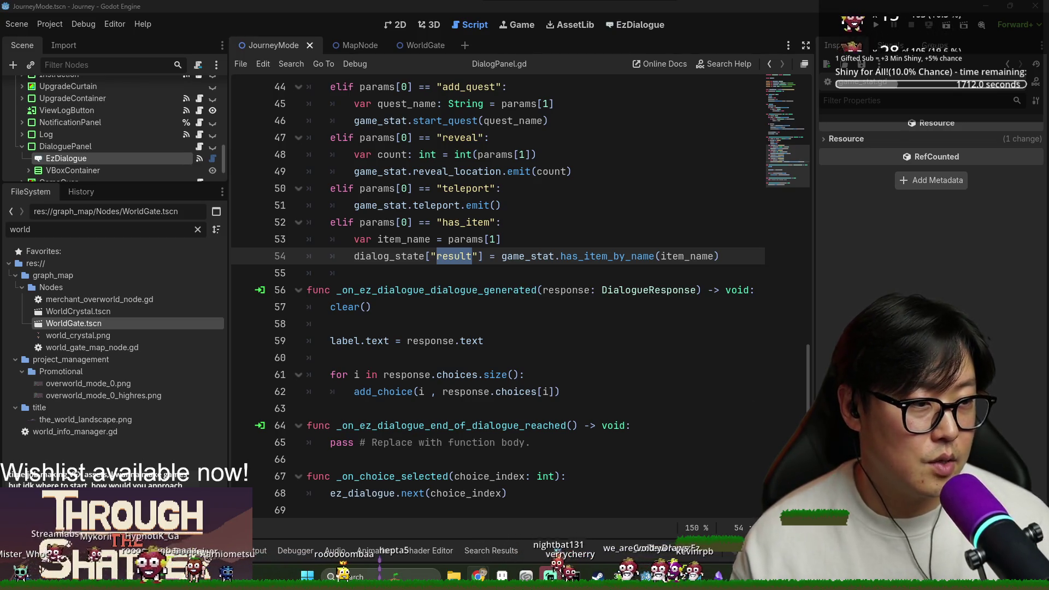
# Switch to the Chrome window and maximise it to full screen
pyautogui.hotkey('alt', 'Tab')
pyautogui.press('super+Left')
pyautogui.press('super+Up')
pyautogui.moveTo(220, 15)
pyautogui.mouseDown()
pyautogui.moveTo(378, 12)
pyautogui.moveTo(369, 3)
pyautogui.mouseUp()
# Open the Godot Docs 'Internationalizing games' page from the search results
pyautogui.click(241, 171)
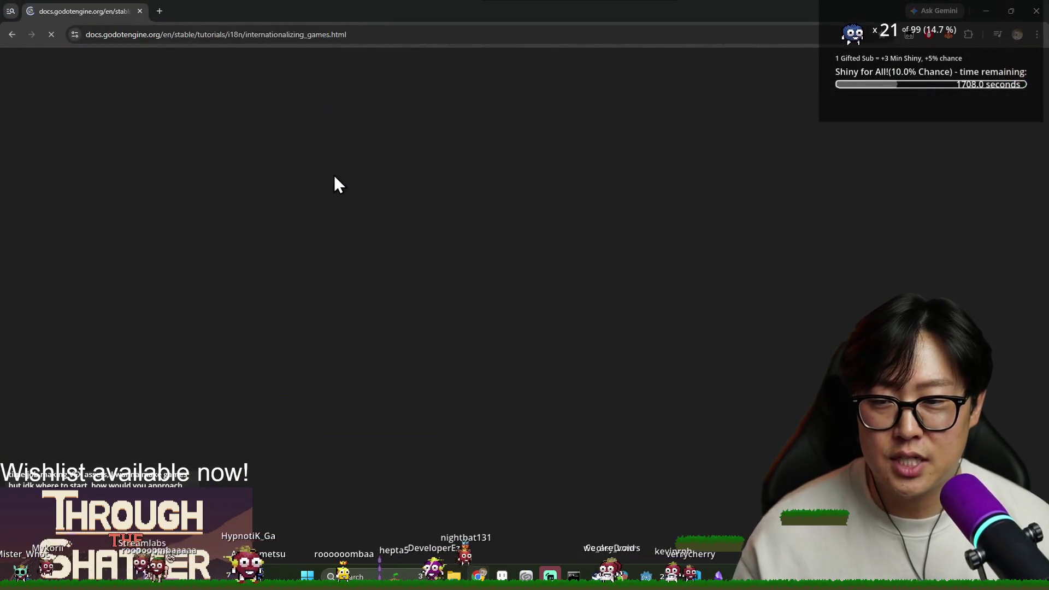
pyautogui.scroll(-8, 491, 306)
pyautogui.scroll(2, 524, 189)
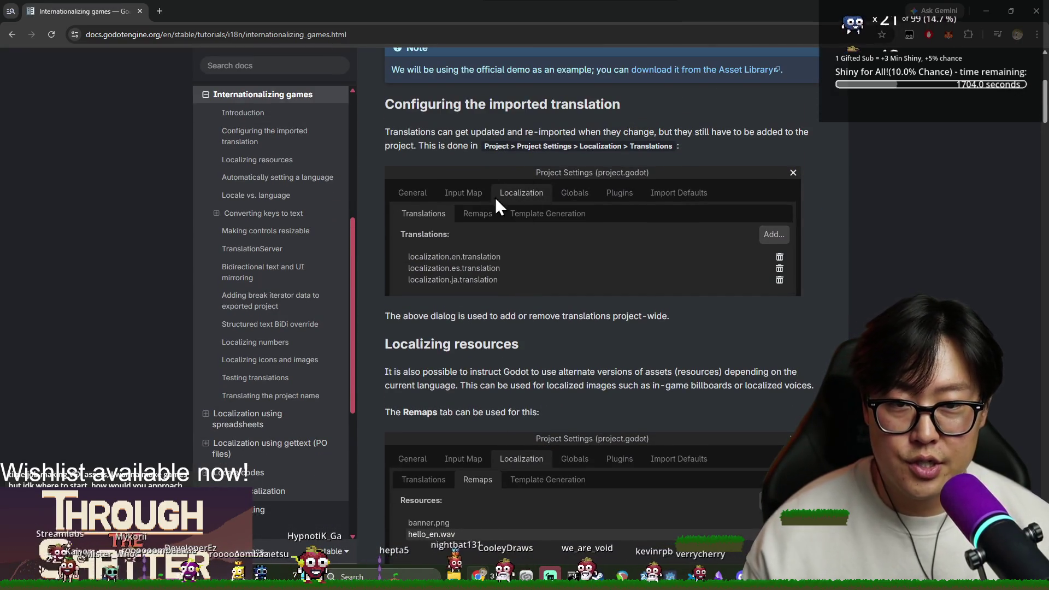
pyautogui.hotkey('alt', 'Tab')
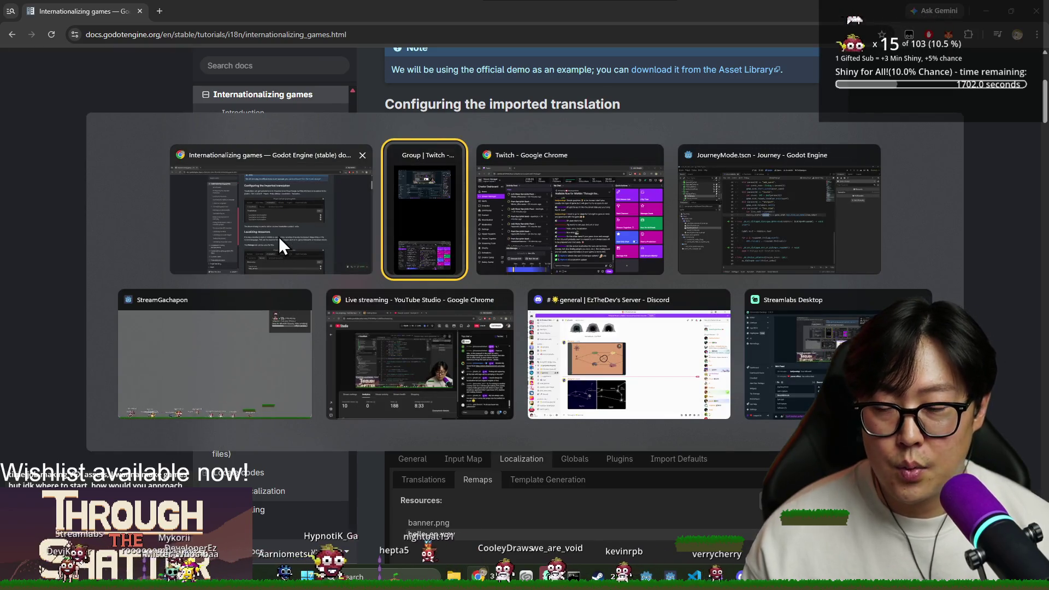
pyautogui.click(278, 237)
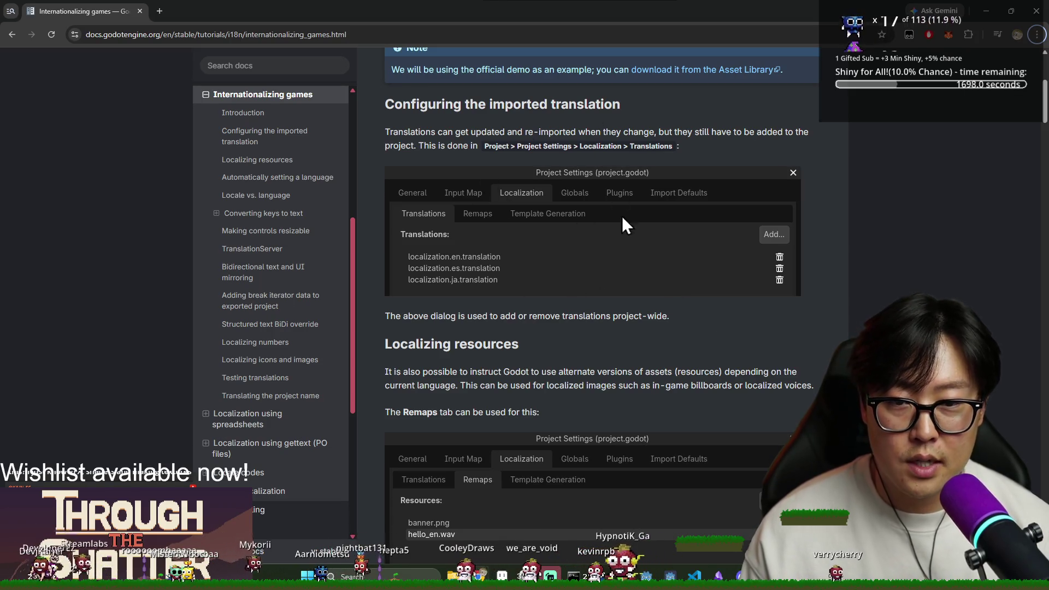
# Read through the localization sections, then close Chrome to return to DialogPanel.gd
pyautogui.scroll(-5, 561, 248)
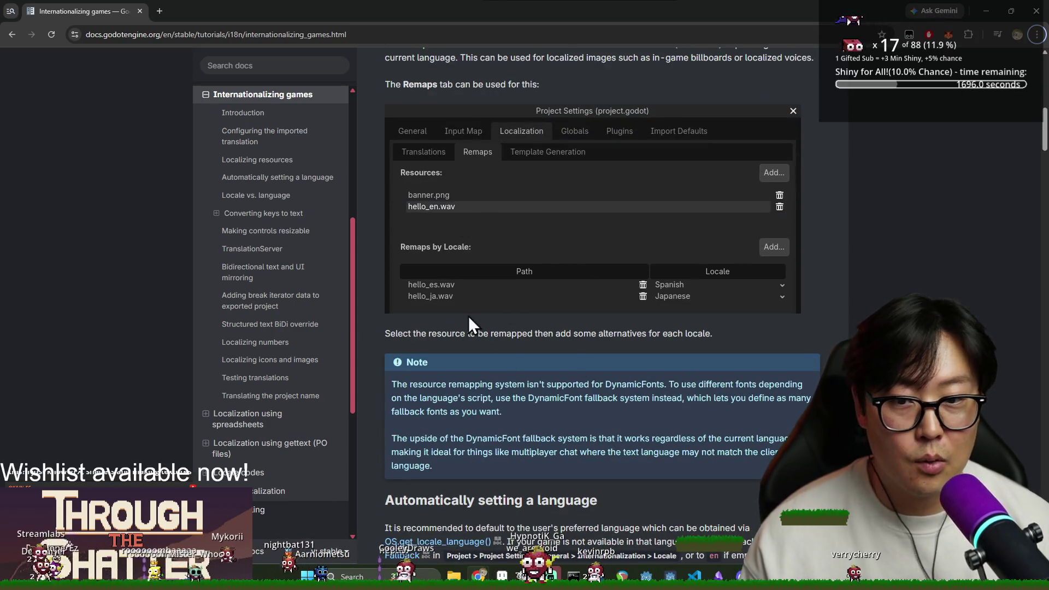
pyautogui.scroll(-5, 604, 300)
pyautogui.scroll(-5, 561, 340)
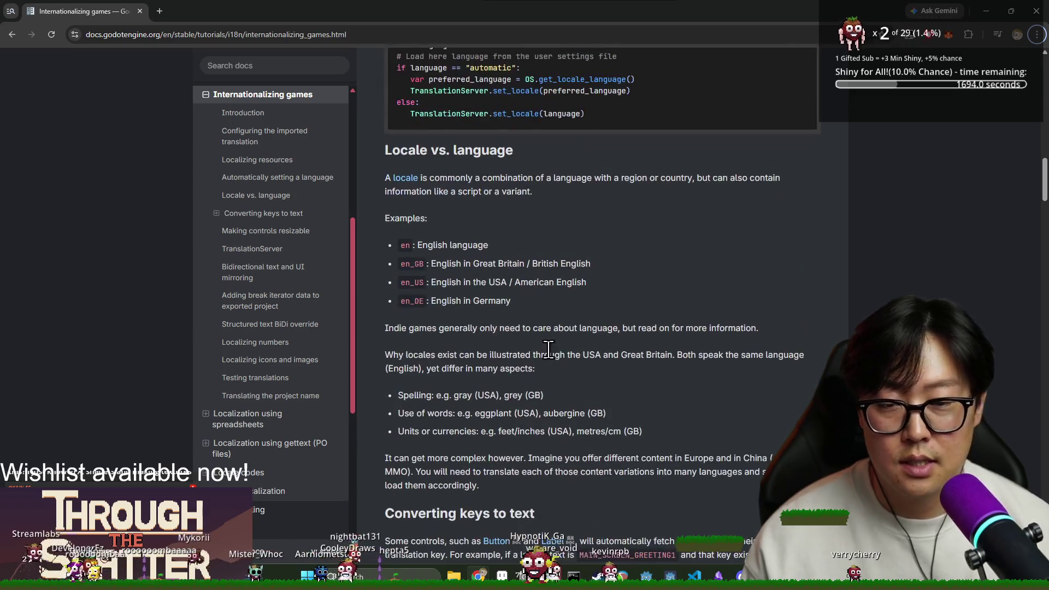
pyautogui.scroll(10, 589, 262)
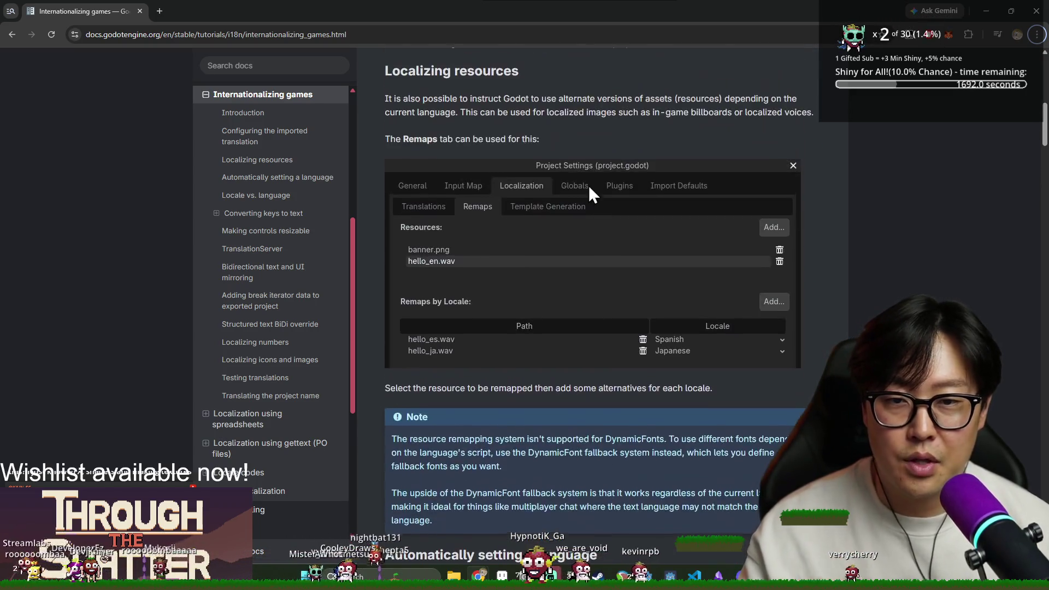
pyautogui.scroll(4, 593, 228)
pyautogui.scroll(-12, 622, 242)
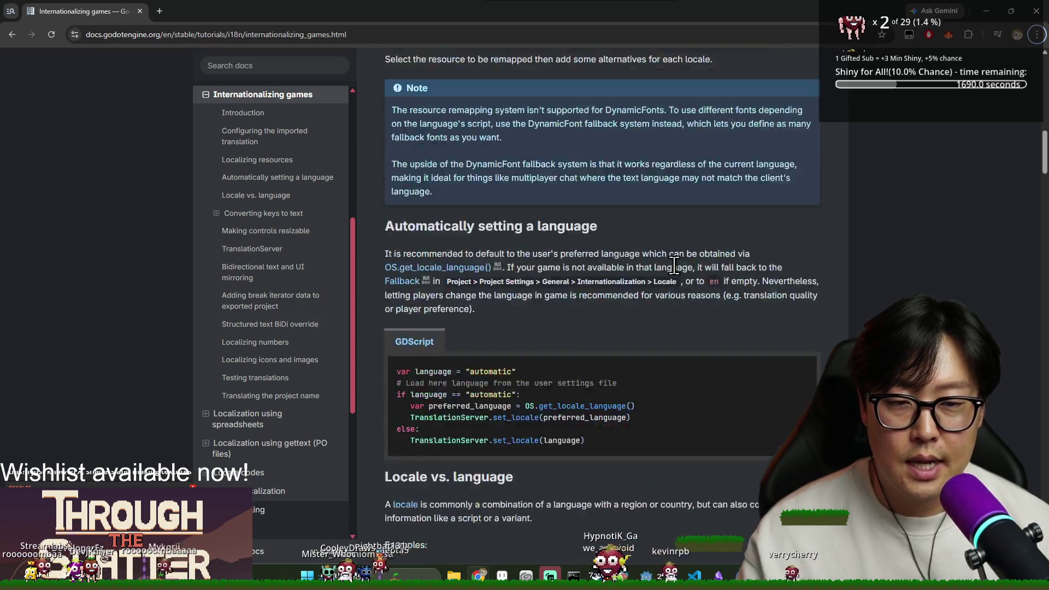
pyautogui.scroll(-15, 671, 275)
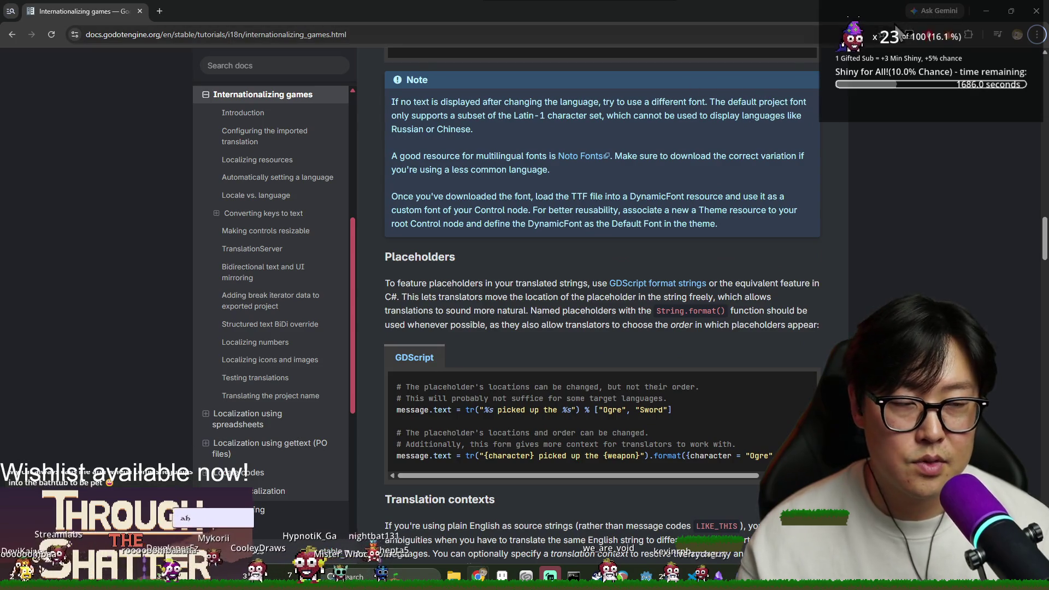
pyautogui.click(1037, 11)
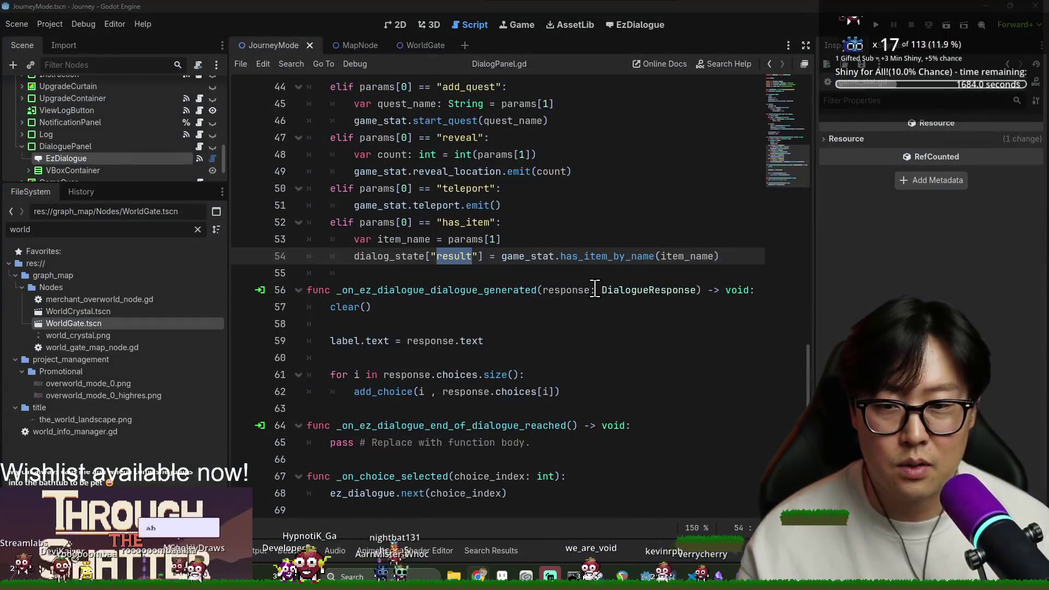
# Touch up the blank lines 55–58 after the has_item branch in DialogPanel.gd, then return to the browser
pyautogui.click(595, 289)
pyautogui.hotkey('alt', 'Tab')
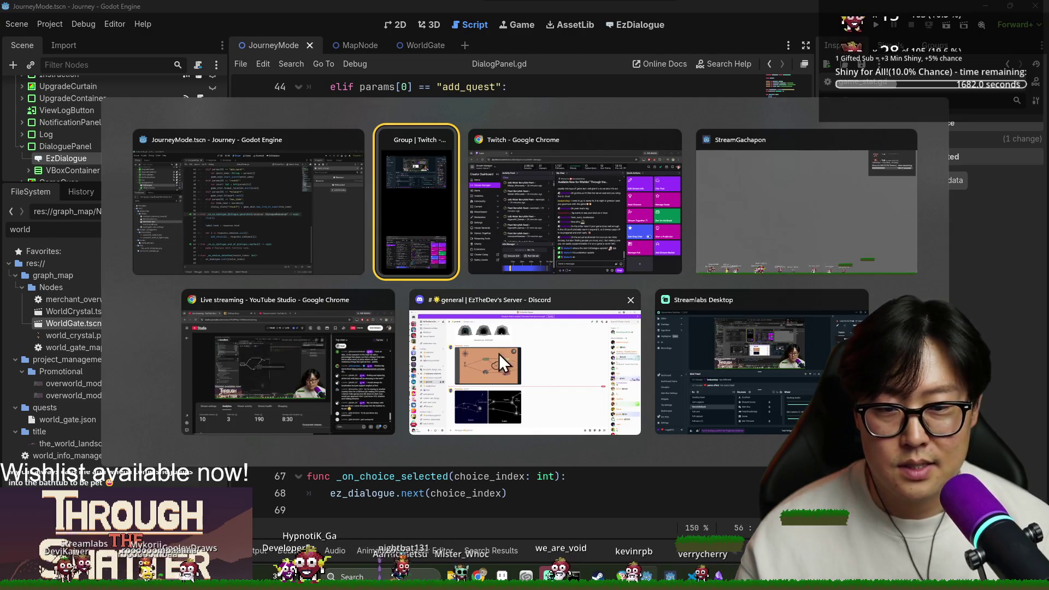
pyautogui.click(355, 251)
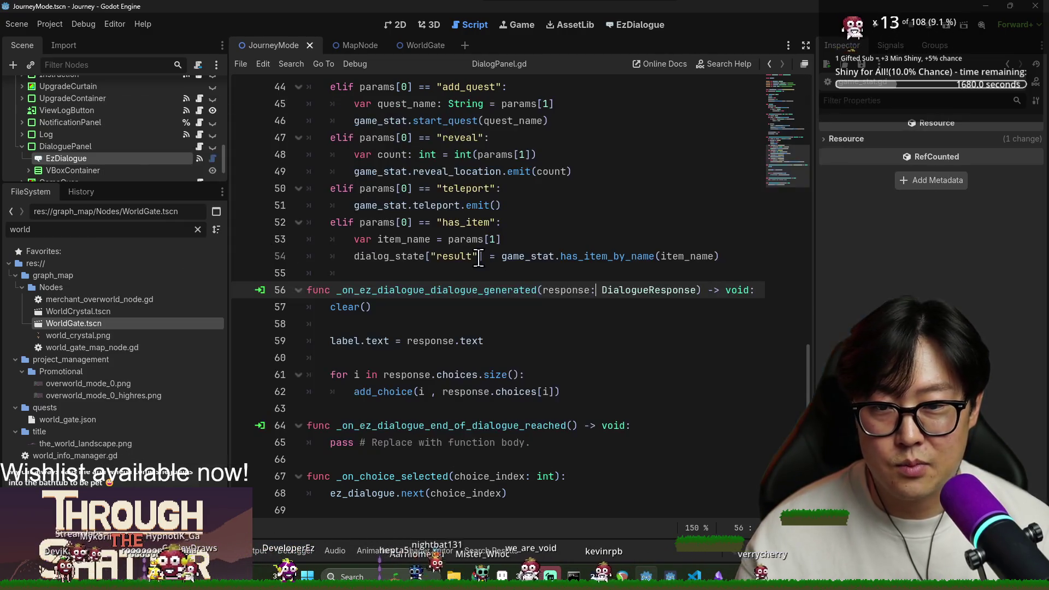
pyautogui.click(579, 328)
pyautogui.hotkey('ctrl', 's')
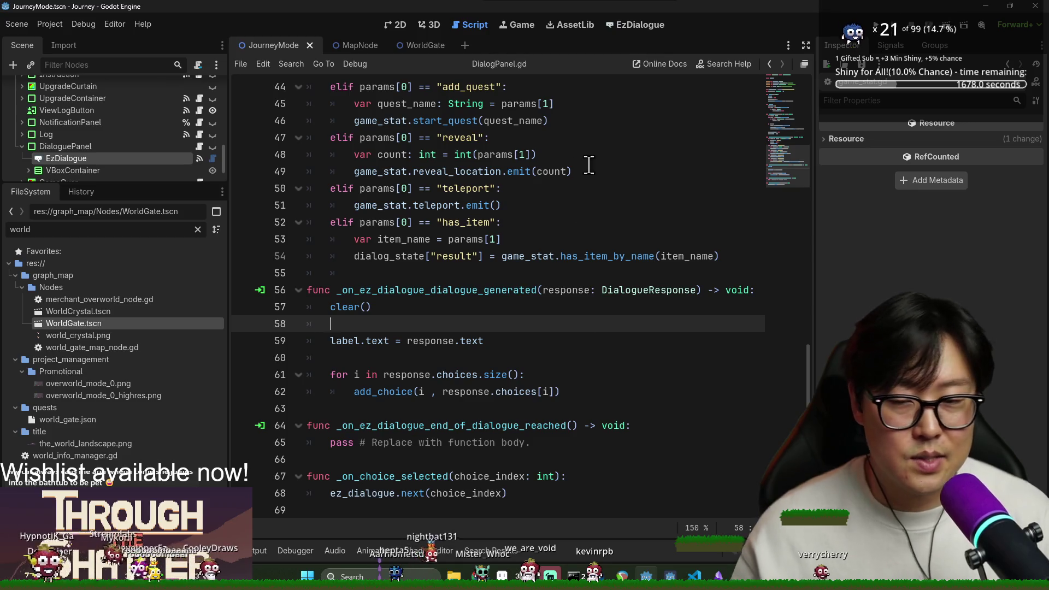
pyautogui.click(483, 291)
pyautogui.click(495, 278)
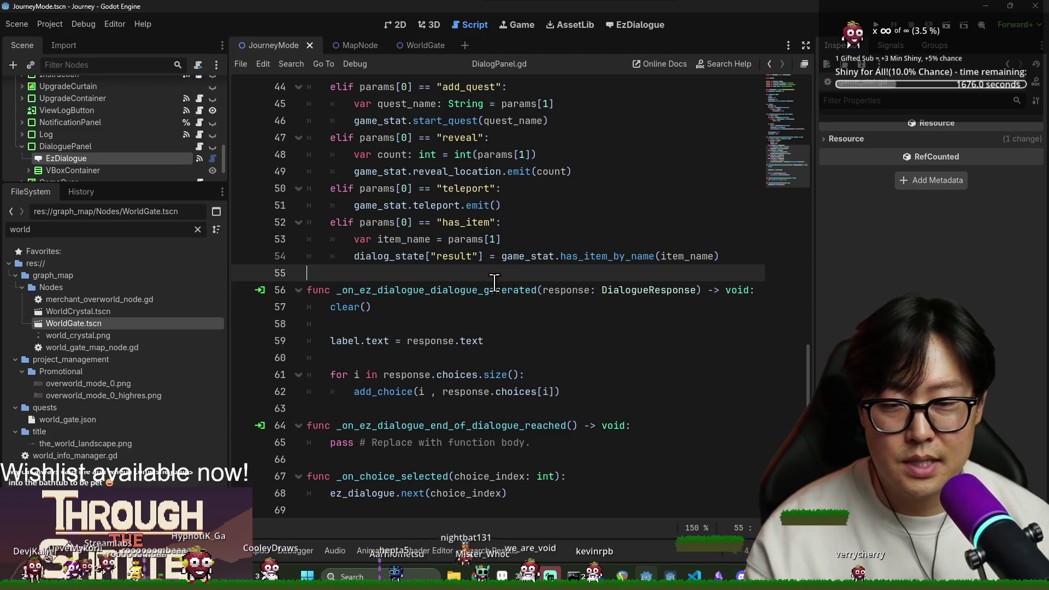
pyautogui.hotkey('ctrl', 's')
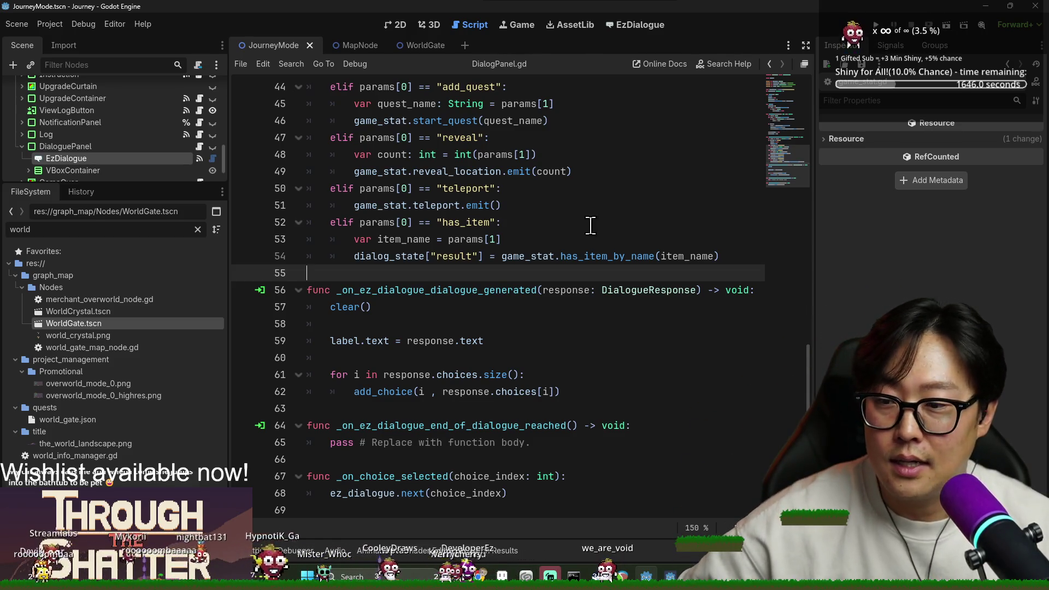
pyautogui.scroll(9, 614, 231)
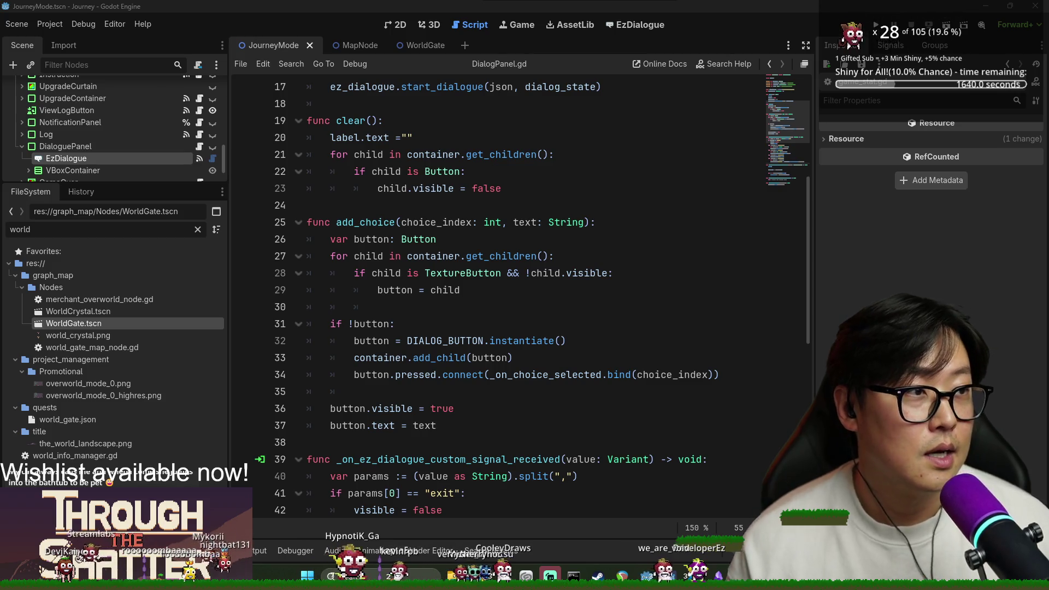
pyautogui.hotkey('alt', 'Tab')
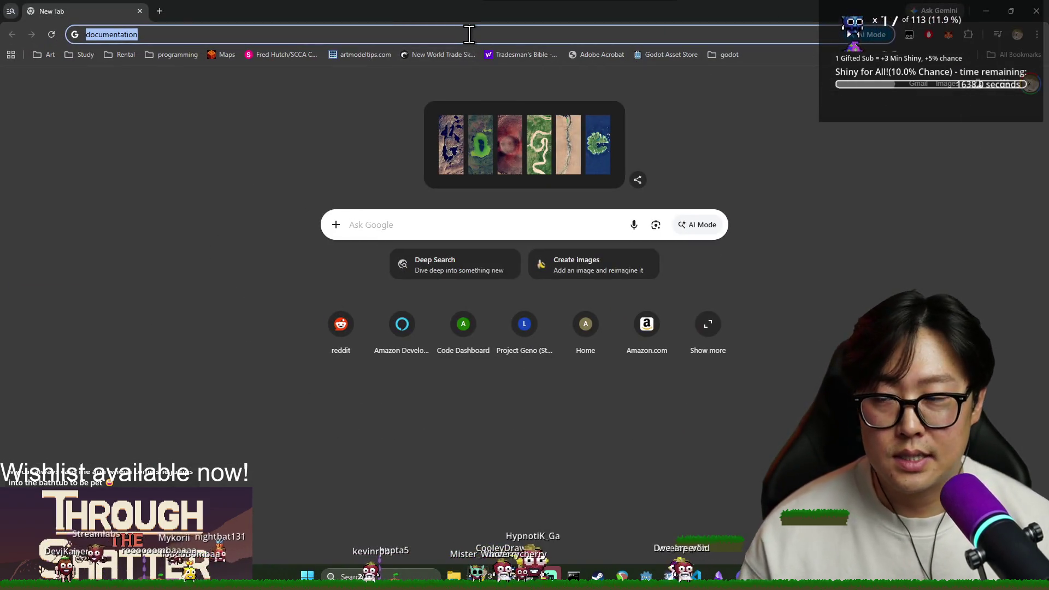
# Search 'godot engine' and open the Godot Docs 4.6 home page
pyautogui.write('godot engine')
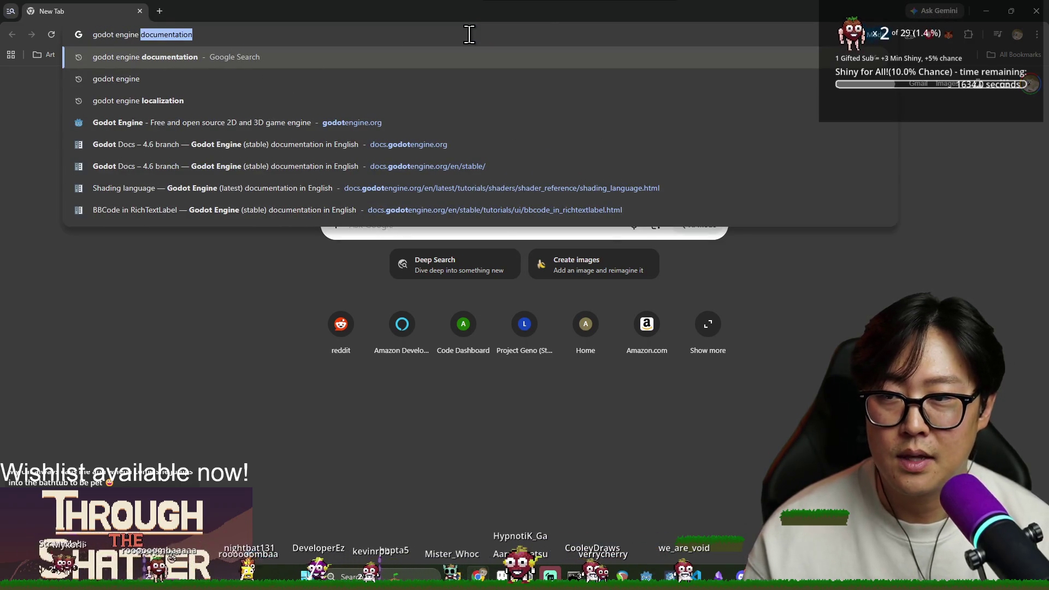
pyautogui.press('Return')
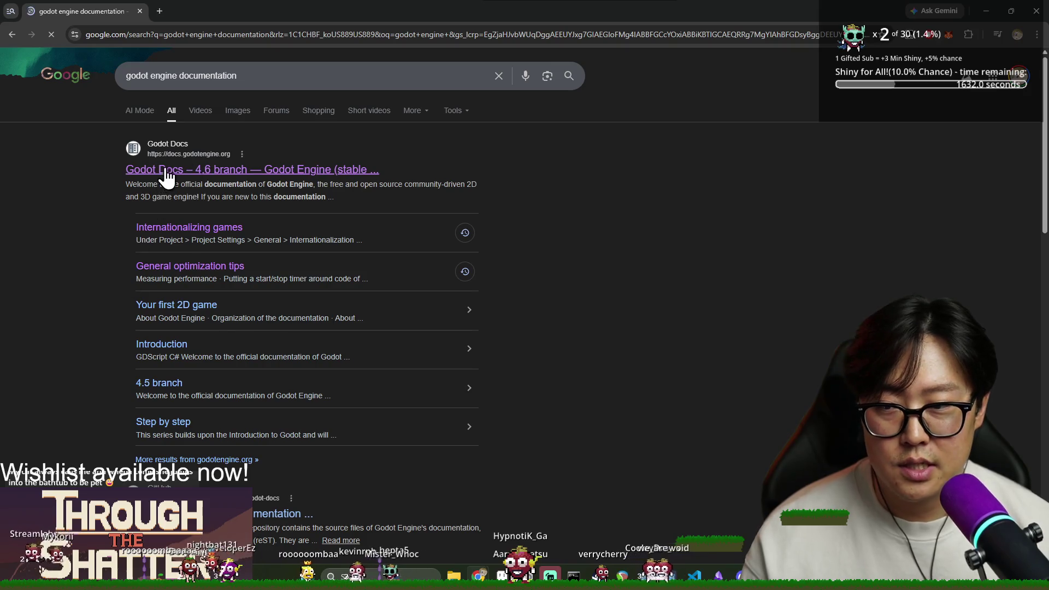
pyautogui.click(165, 172)
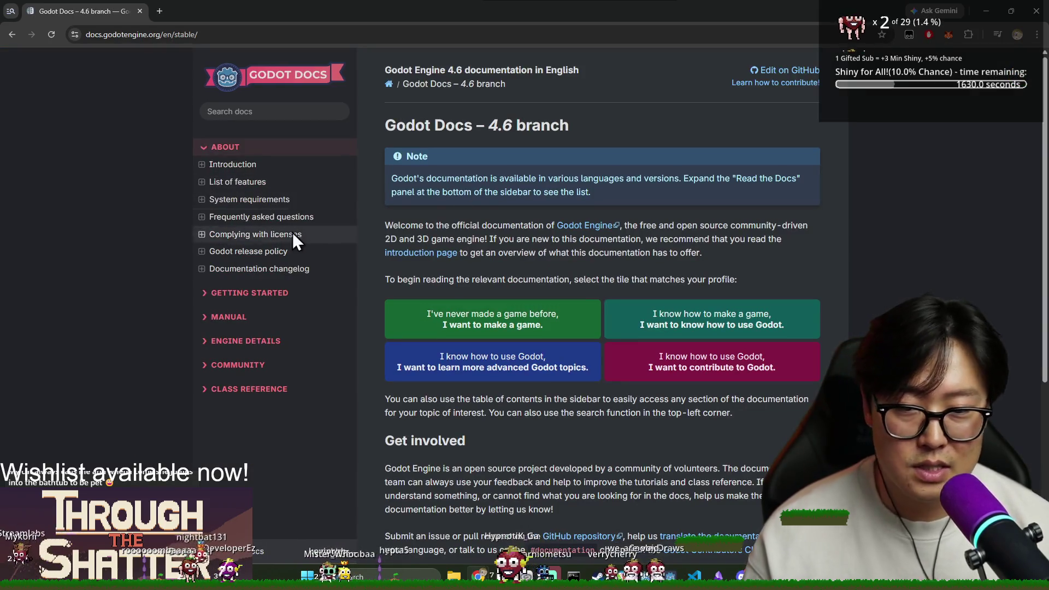
# Go to Getting Started › Your first 2D game › Setting up the project and read the Stretch settings
pyautogui.click(208, 148)
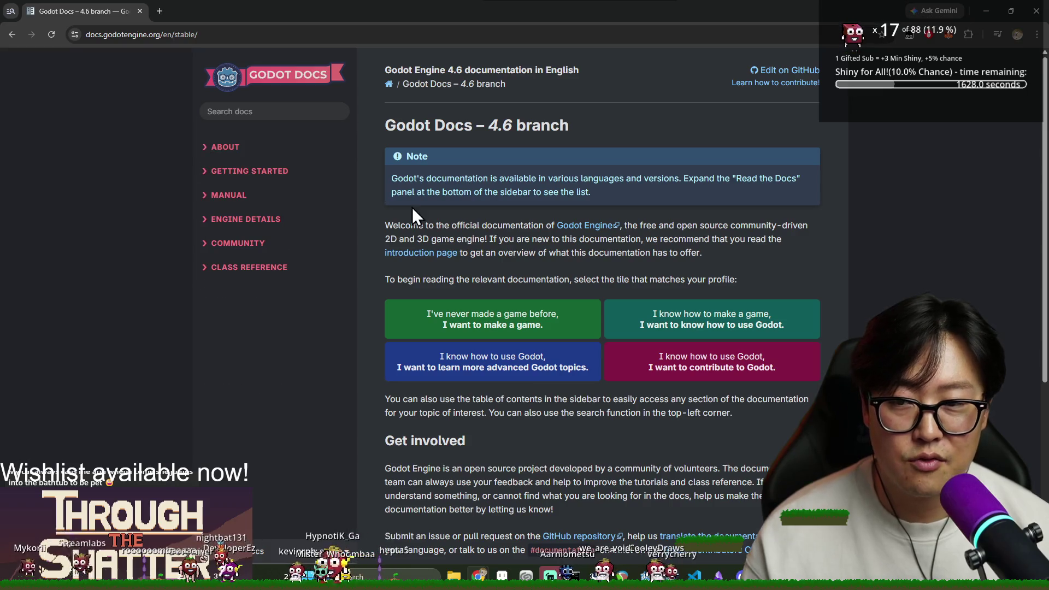
pyautogui.click(253, 176)
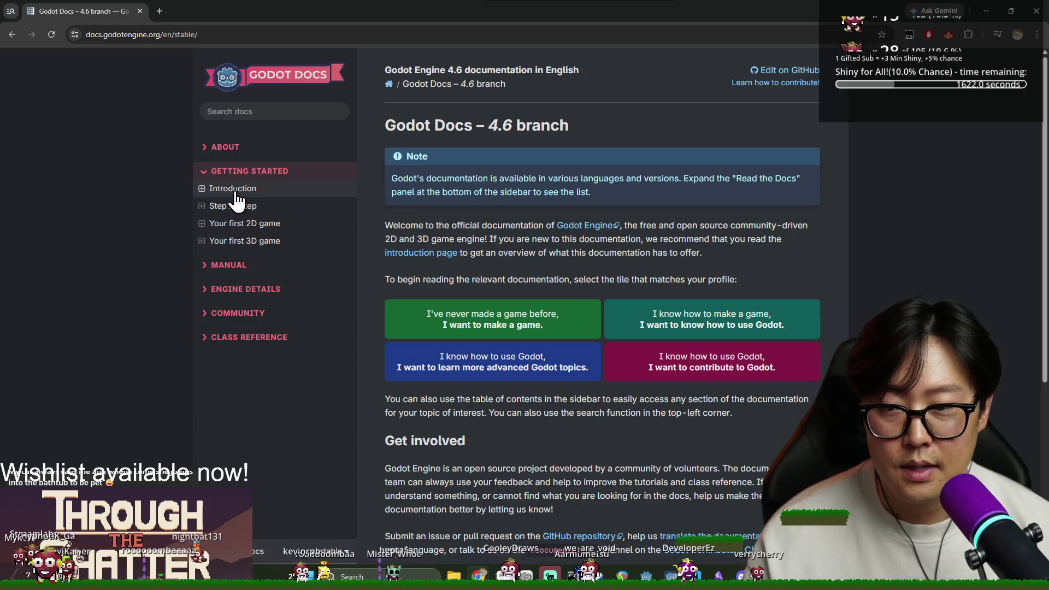
pyautogui.click(225, 224)
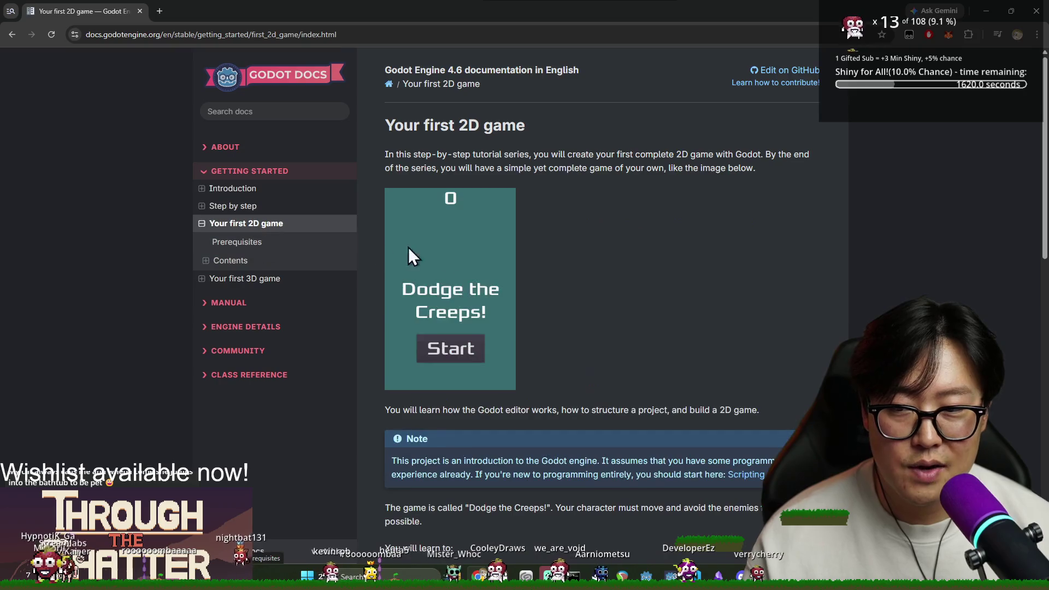
pyautogui.scroll(-14, 455, 296)
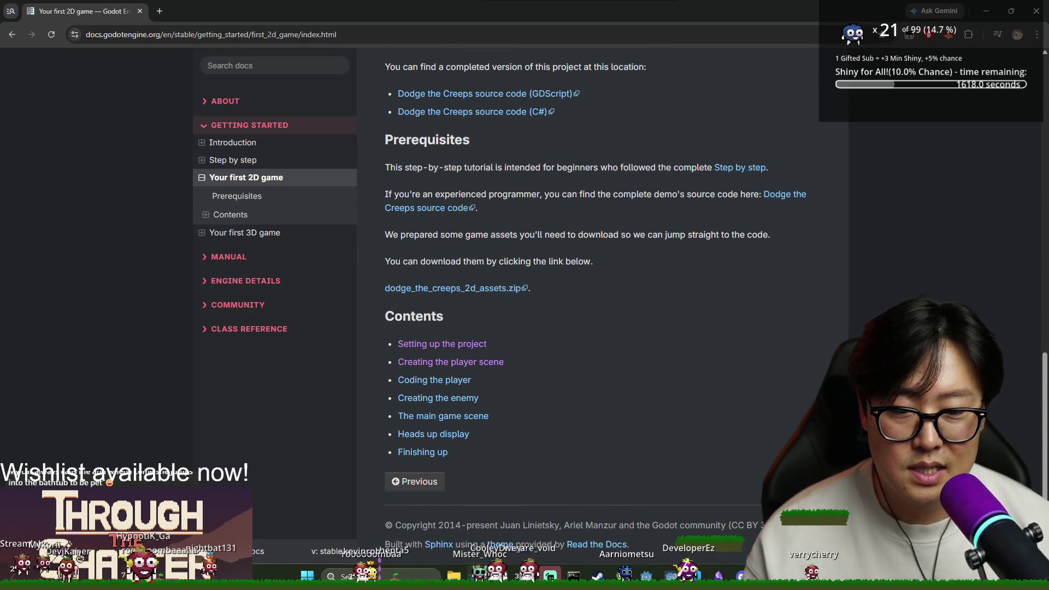
pyautogui.click(415, 344)
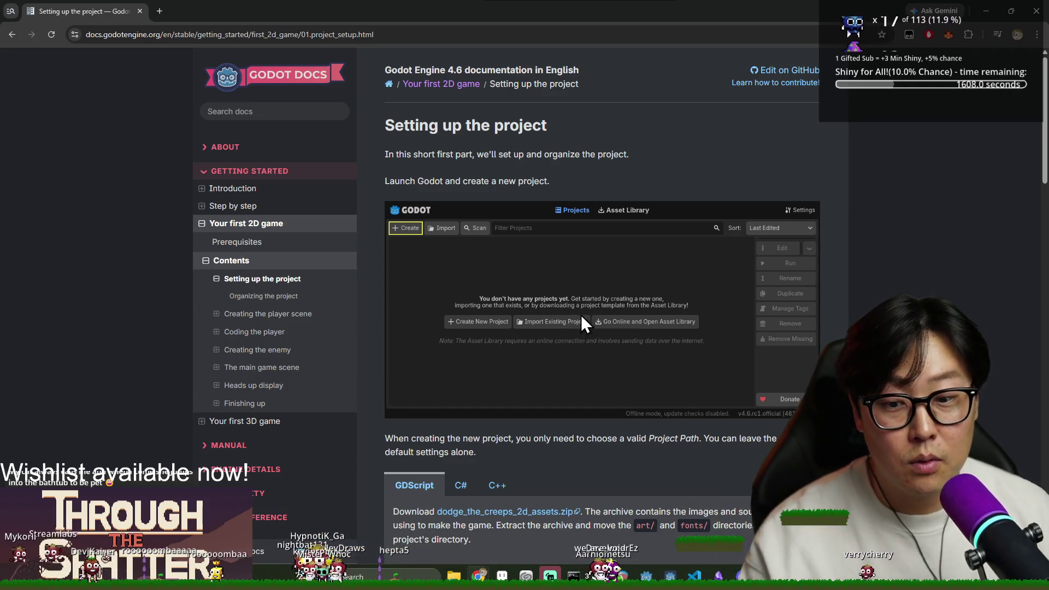
pyautogui.scroll(-5, 582, 321)
pyautogui.scroll(-10, 598, 298)
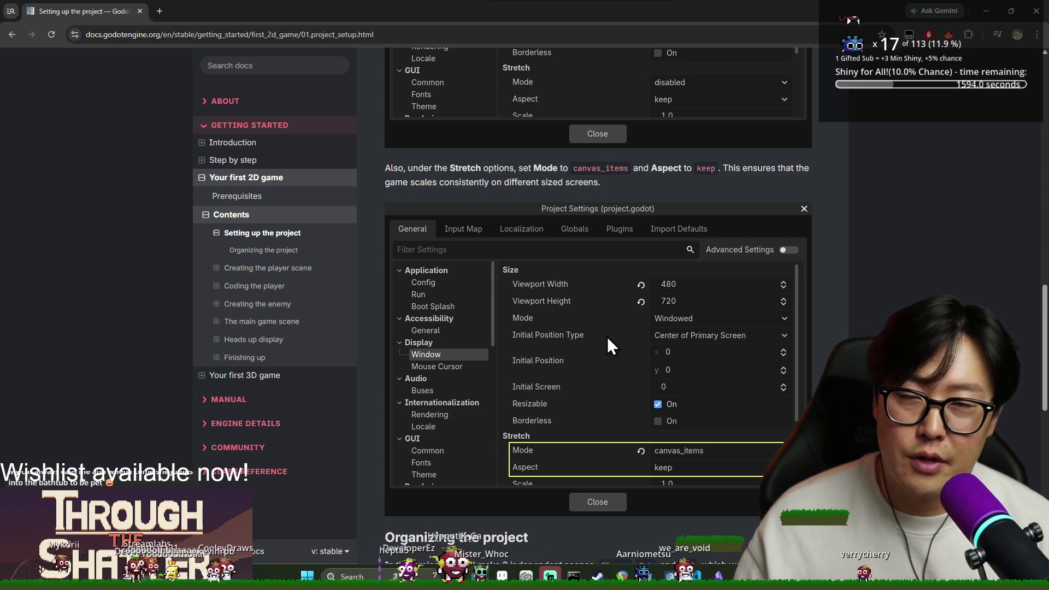
pyautogui.hotkey('alt', 'Tab')
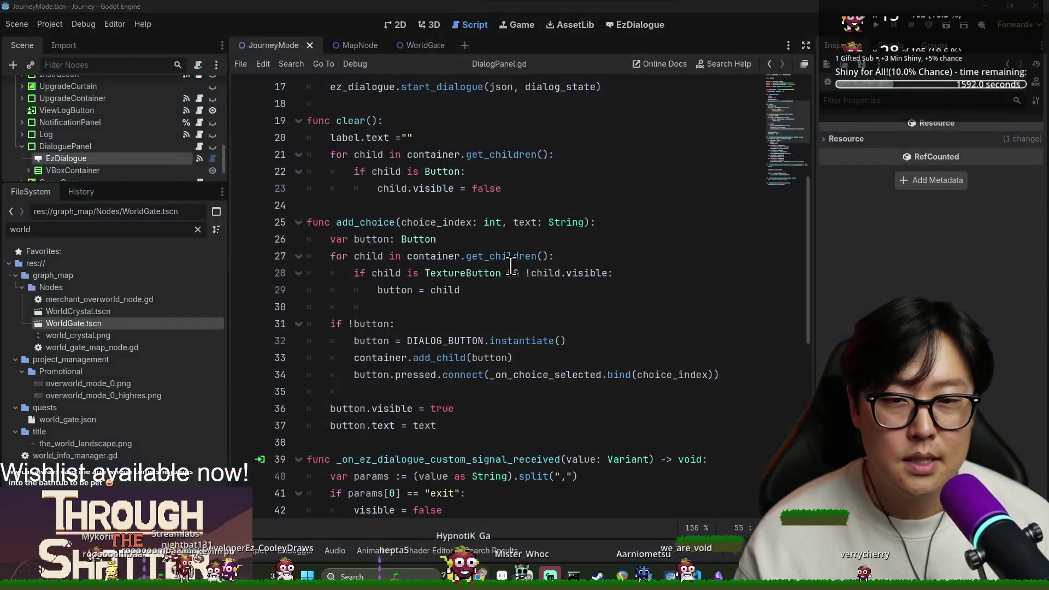
pyautogui.click(504, 273)
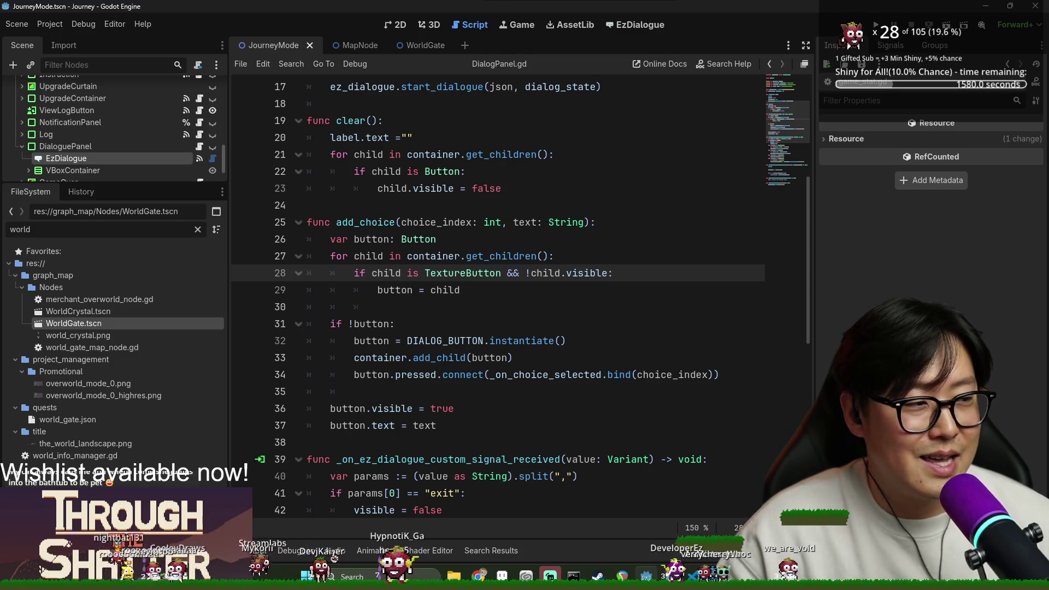
pyautogui.click(490, 300)
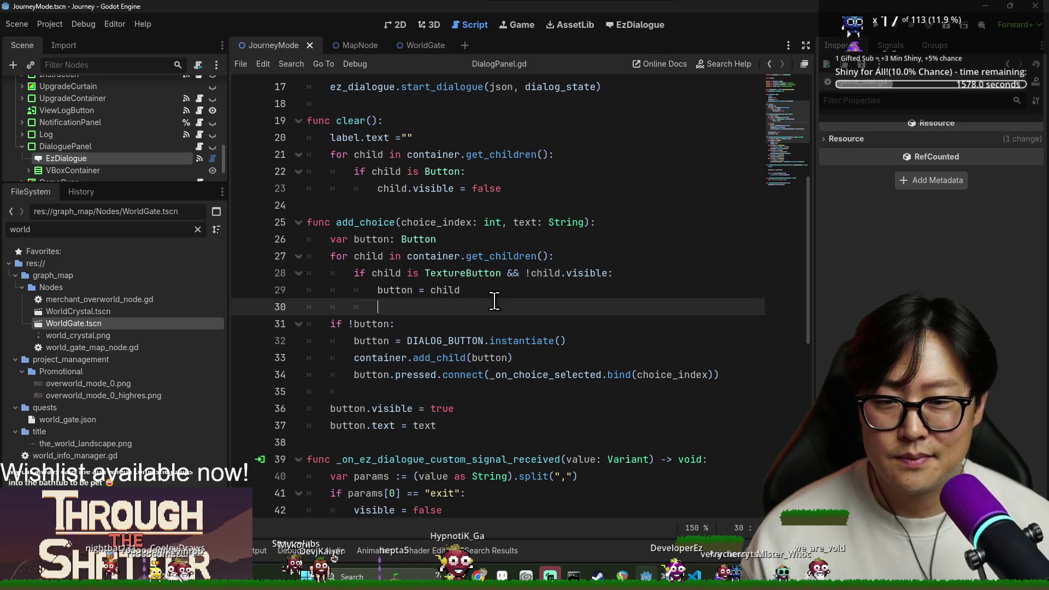
pyautogui.click(550, 221)
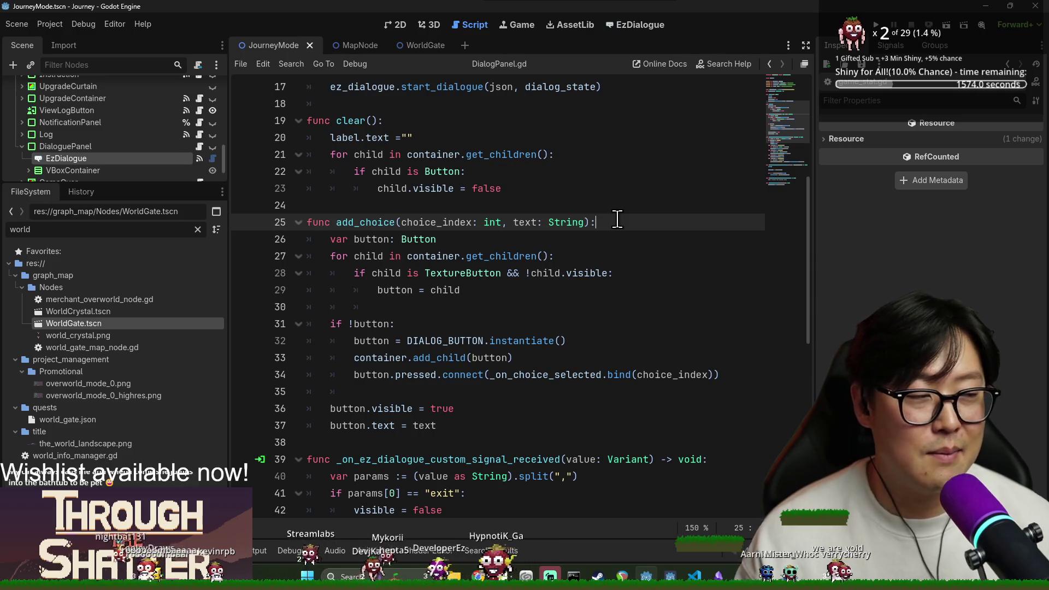
pyautogui.click(582, 202)
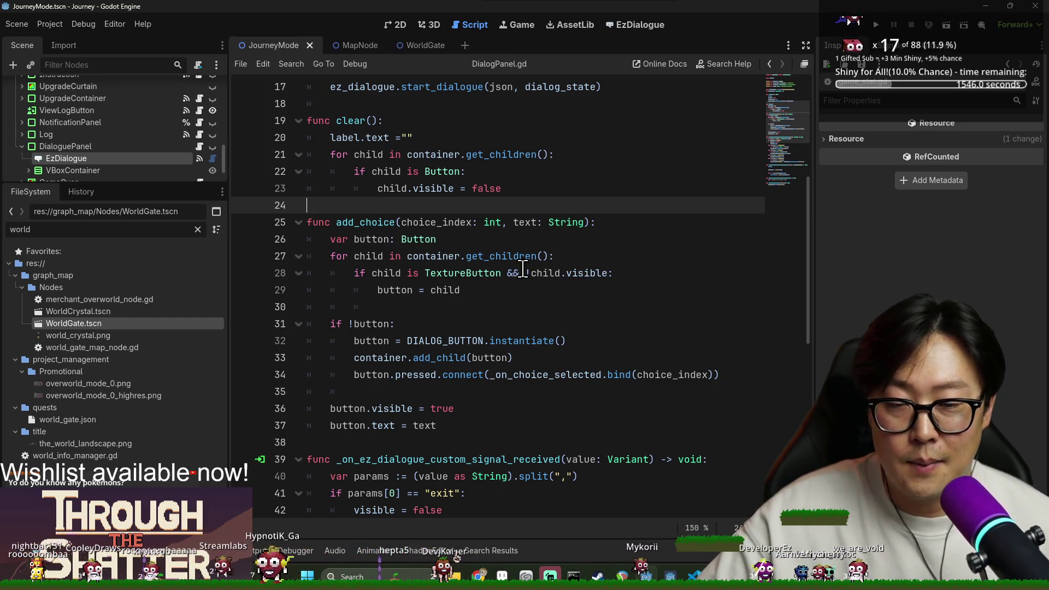
pyautogui.moveTo(533, 249)
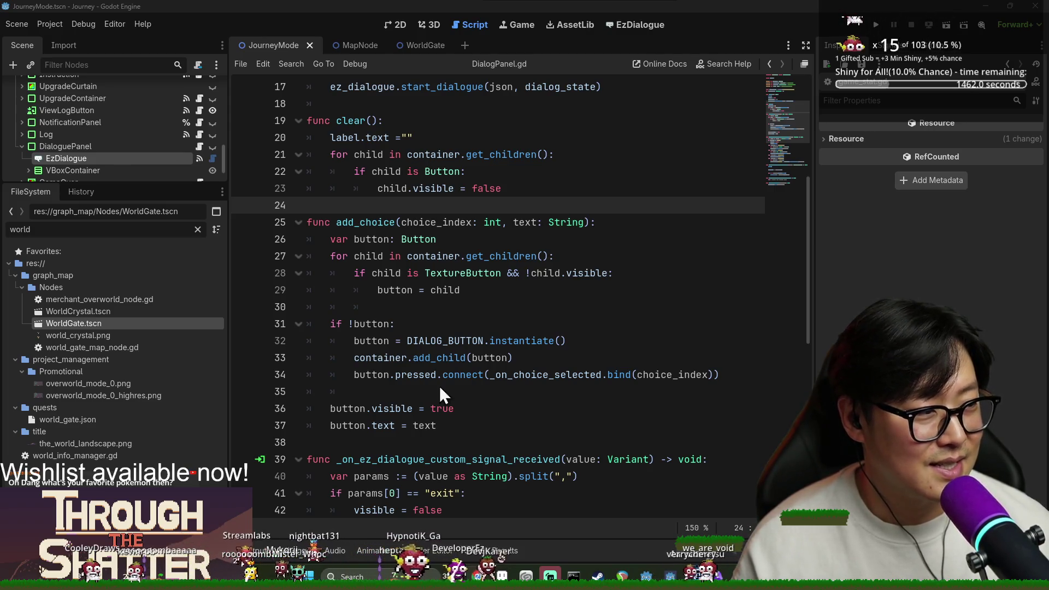
pyautogui.click(372, 171)
# Look over DialogPanel.gd's dialogue handler, then open the journey_mode.gd script
pyautogui.click(415, 277)
pyautogui.scroll(-9, 438, 290)
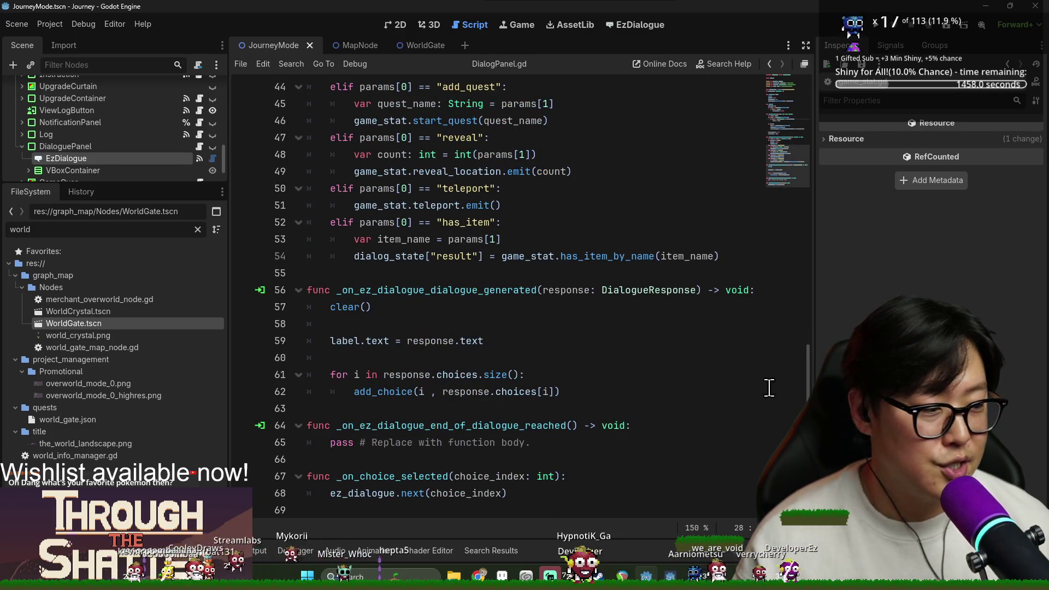
pyautogui.click(455, 355)
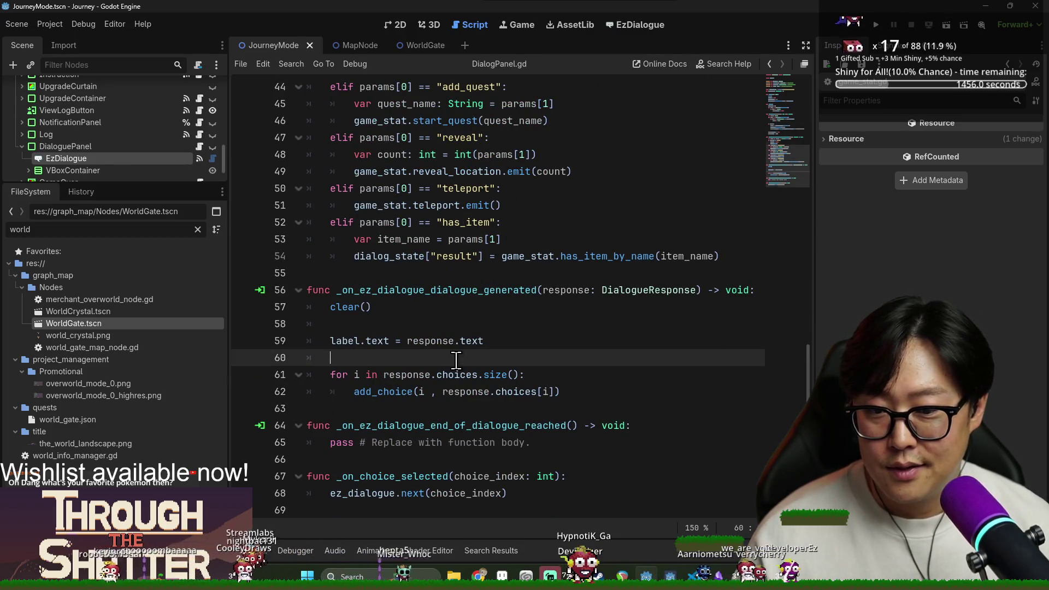
pyautogui.scroll(7, 456, 355)
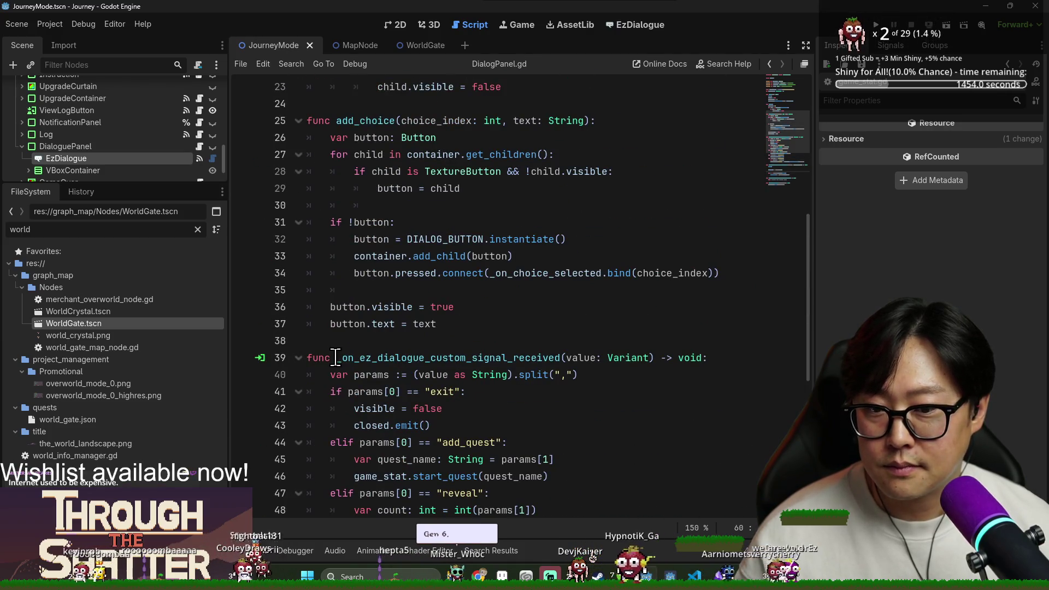
pyautogui.scroll(3, 144, 116)
pyautogui.scroll(6, 147, 123)
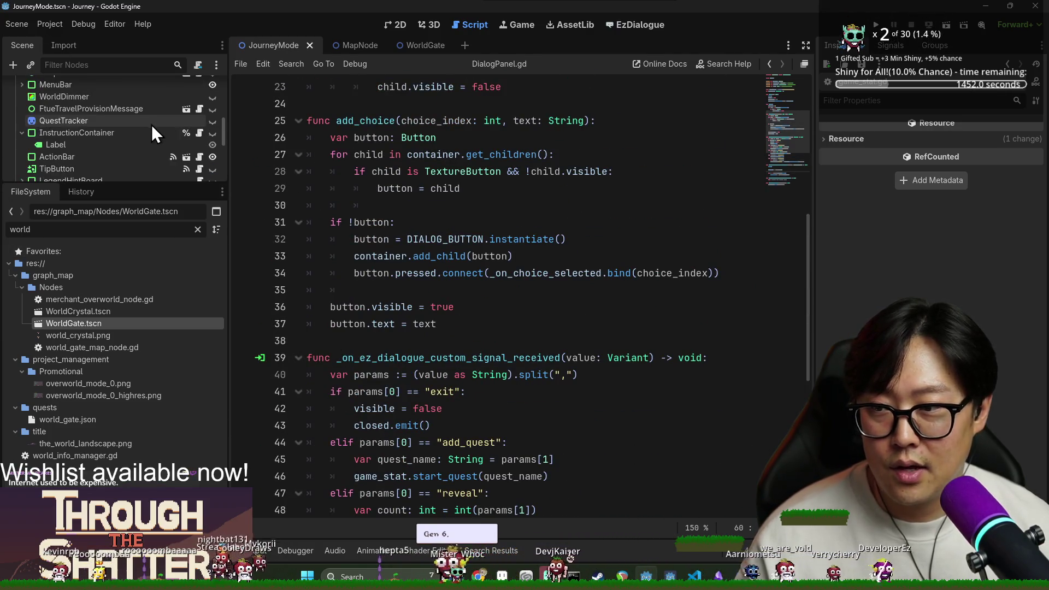
pyautogui.scroll(3, 151, 139)
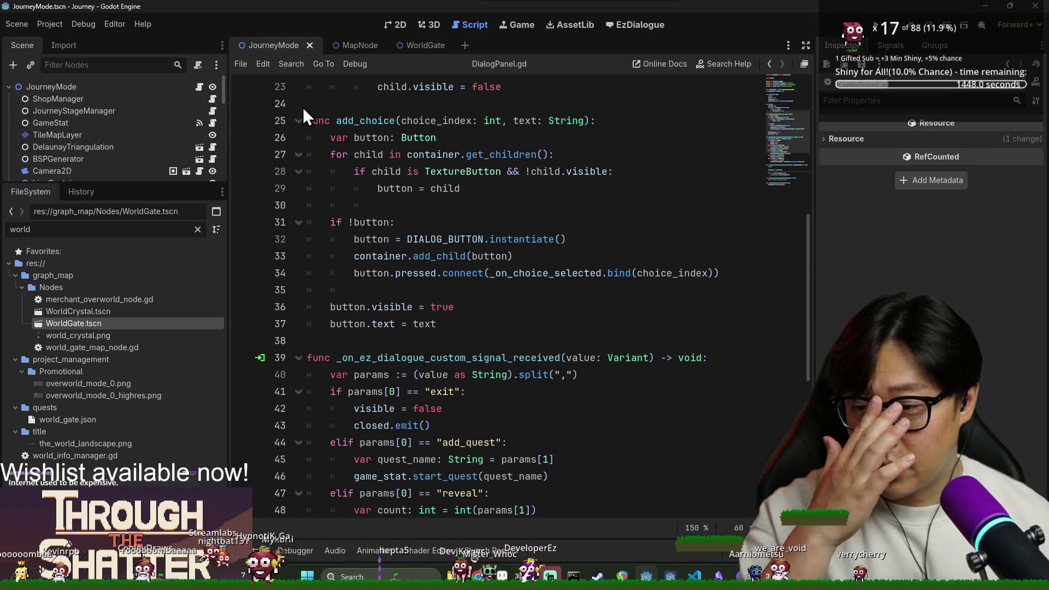
pyautogui.click(200, 87)
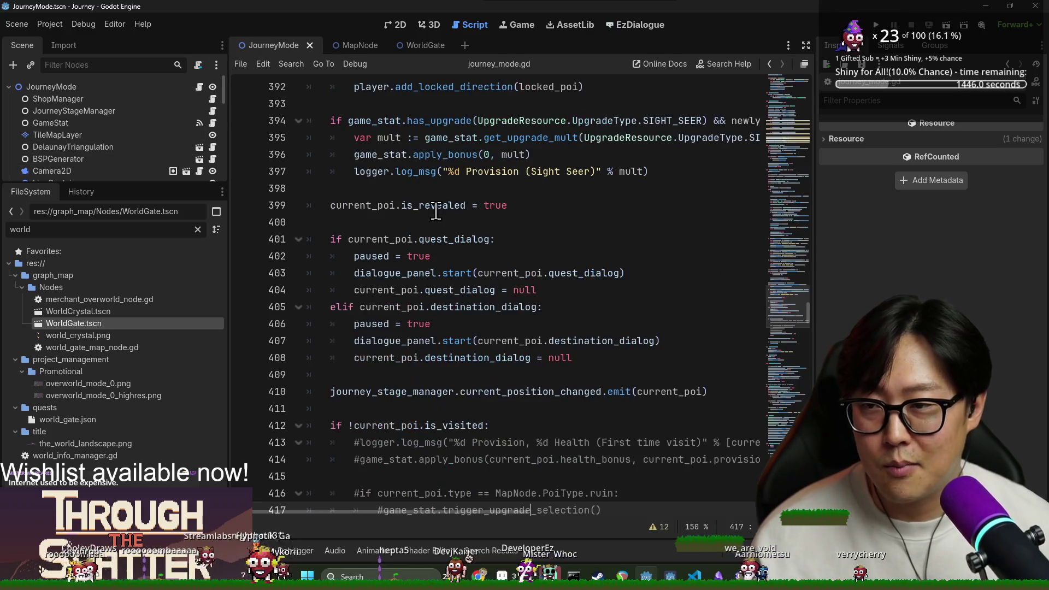
pyautogui.click(439, 205)
# Clear the 'world' FileSystem filter and collapse the graph_map and Nodes folders
pyautogui.click(198, 230)
pyautogui.click(29, 274)
pyautogui.click(24, 274)
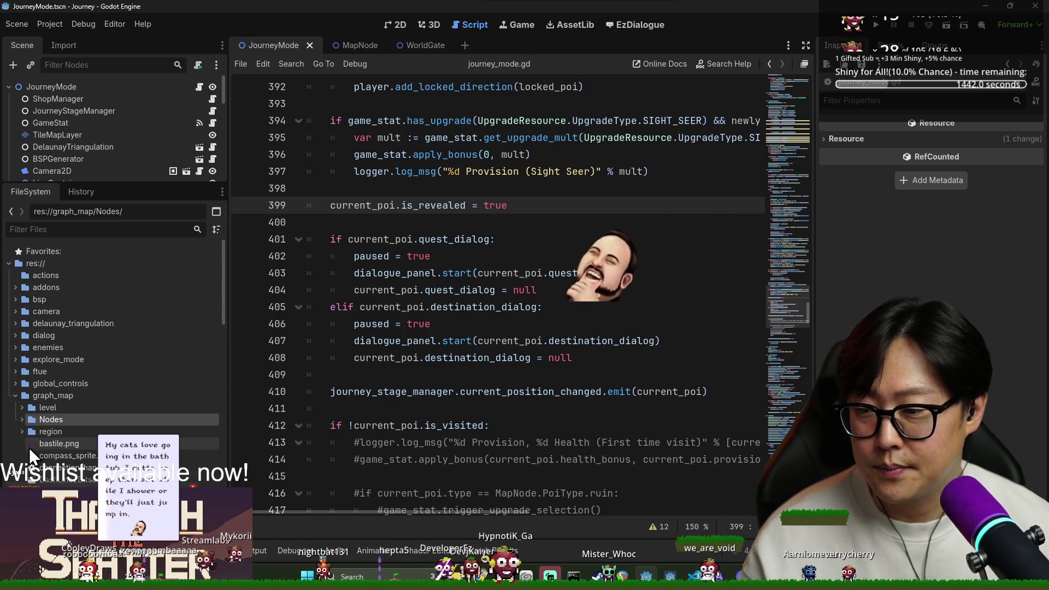
pyautogui.click(16, 395)
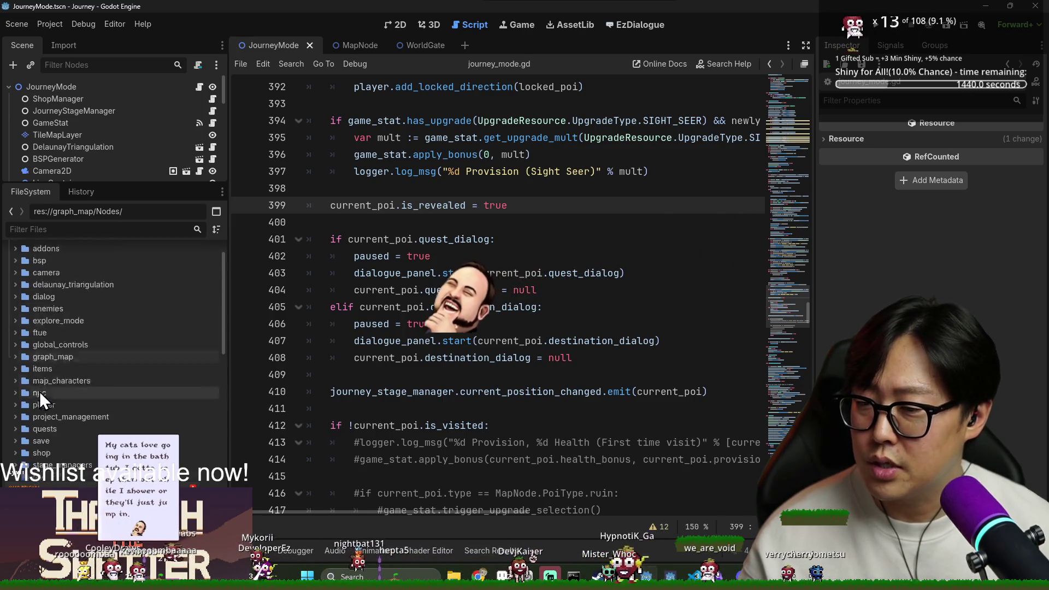
pyautogui.scroll(-3, 24, 408)
pyautogui.scroll(2, 33, 371)
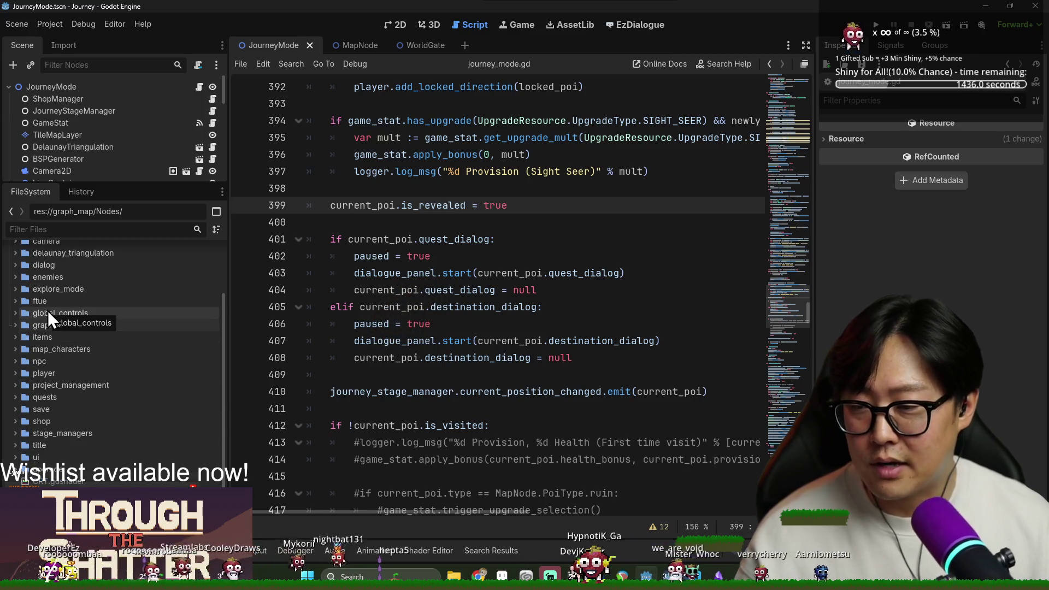
pyautogui.hotkey('ctrl', 'f')
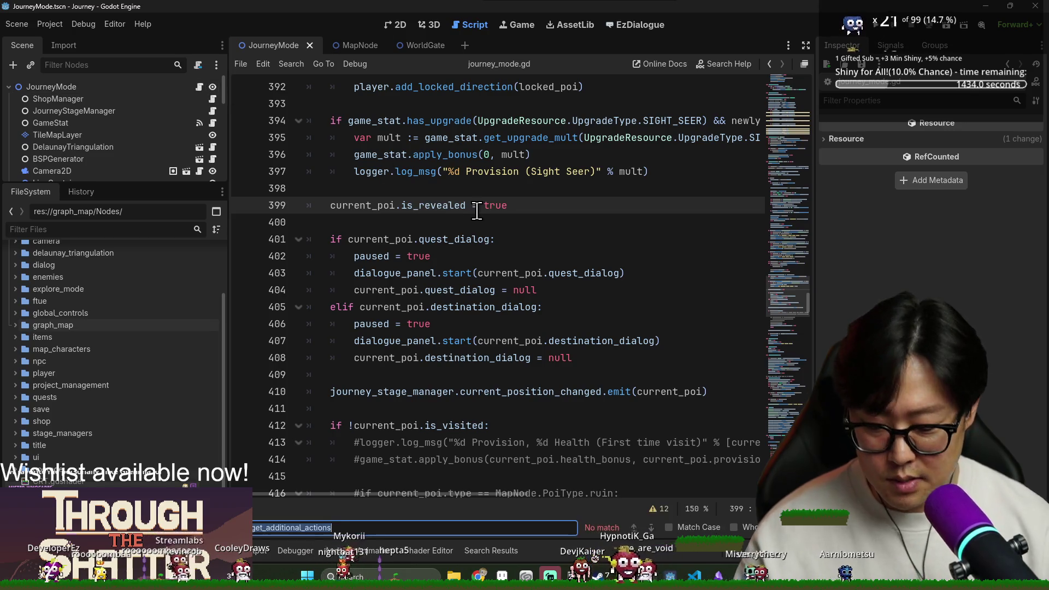
# Search journey_mode.gd for 'rest_site' and highlight the rest_site_count declaration on line 127
pyautogui.write('c')
pyautogui.press('BackSpace')
pyautogui.write('rest_sti')
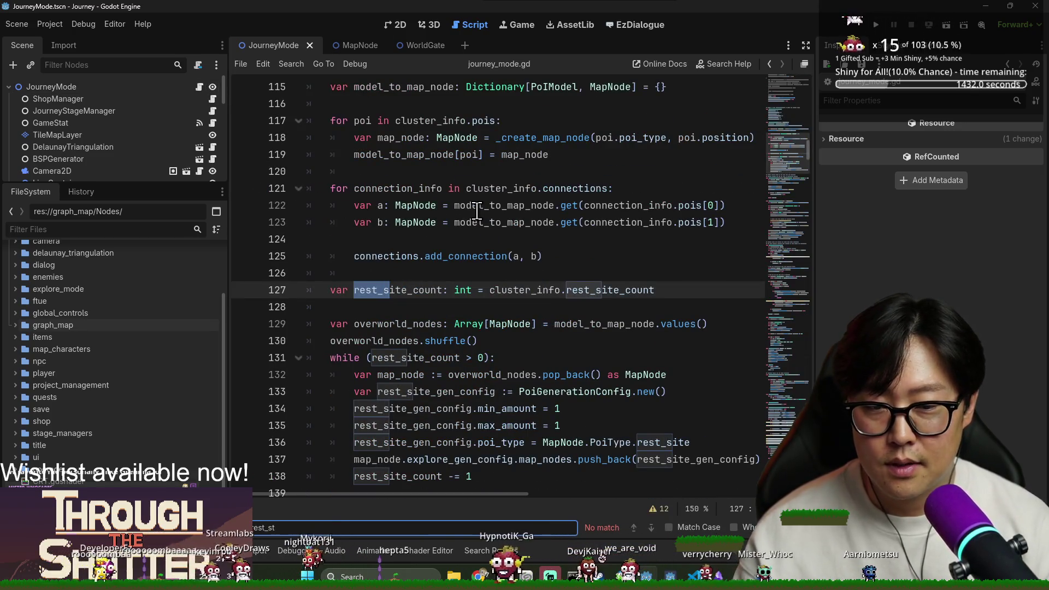
pyautogui.press('BackSpace')
pyautogui.press('BackSpace')
pyautogui.write('ite')
pyautogui.scroll(-2, 593, 171)
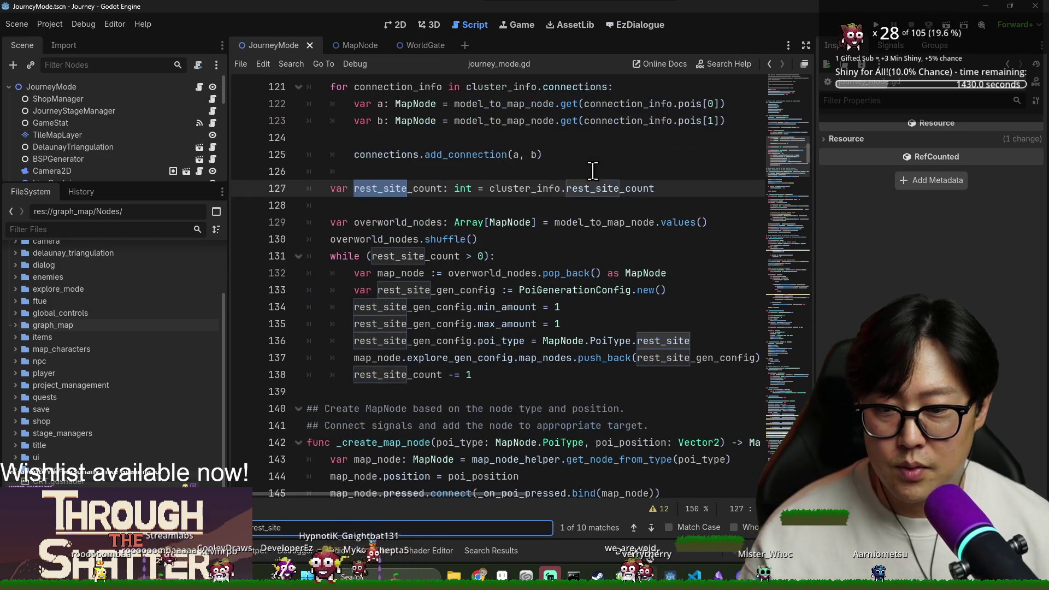
pyautogui.click(426, 375)
pyautogui.doubleClick(416, 257)
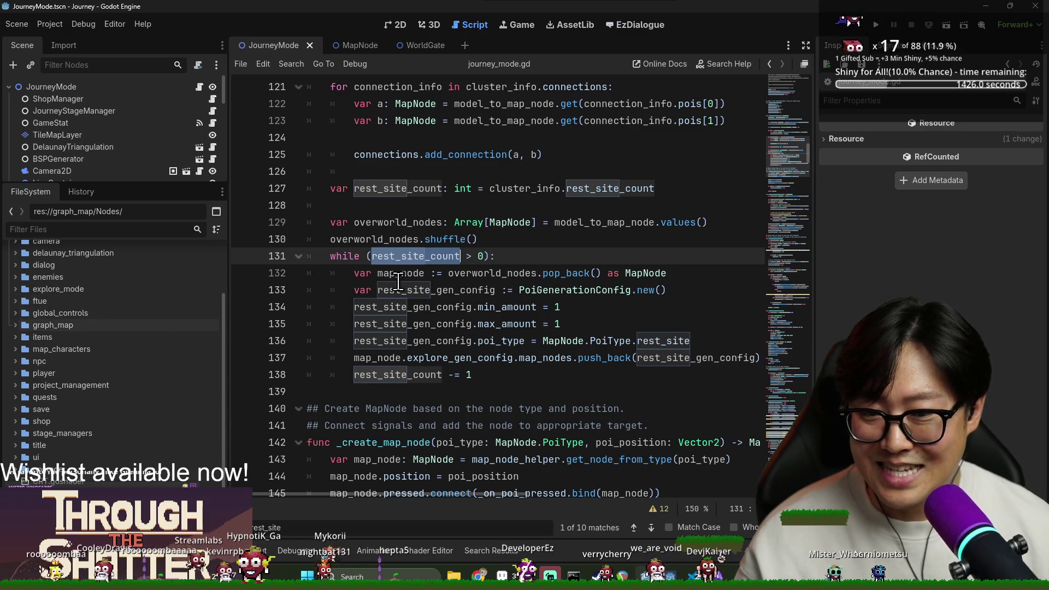
pyautogui.scroll(2, 487, 256)
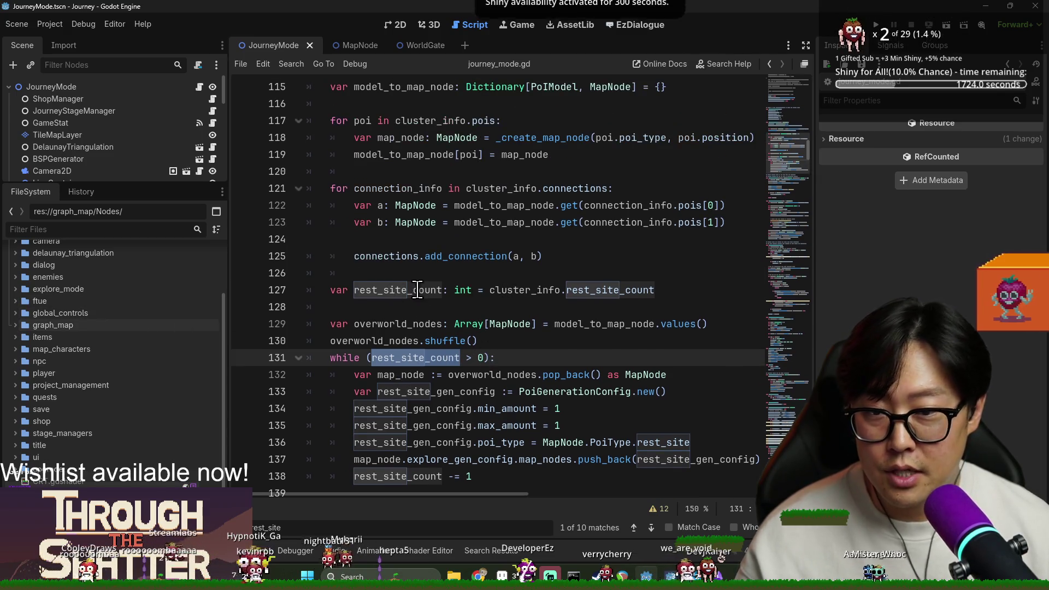
pyautogui.click(503, 292)
# Filter the FileSystem panel to files matching 'item'
pyautogui.click(133, 230)
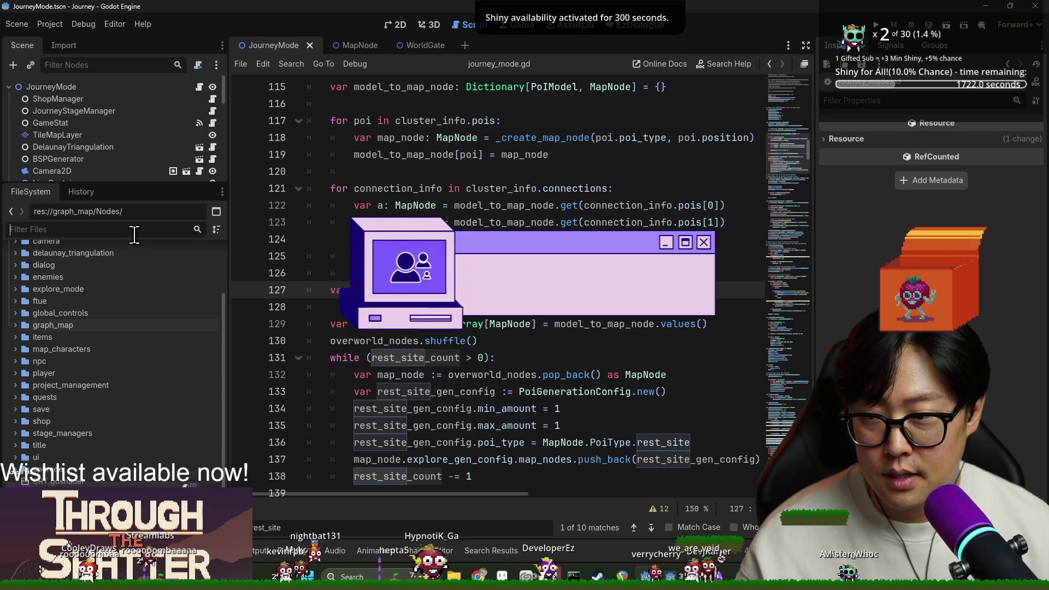
pyautogui.write('item')
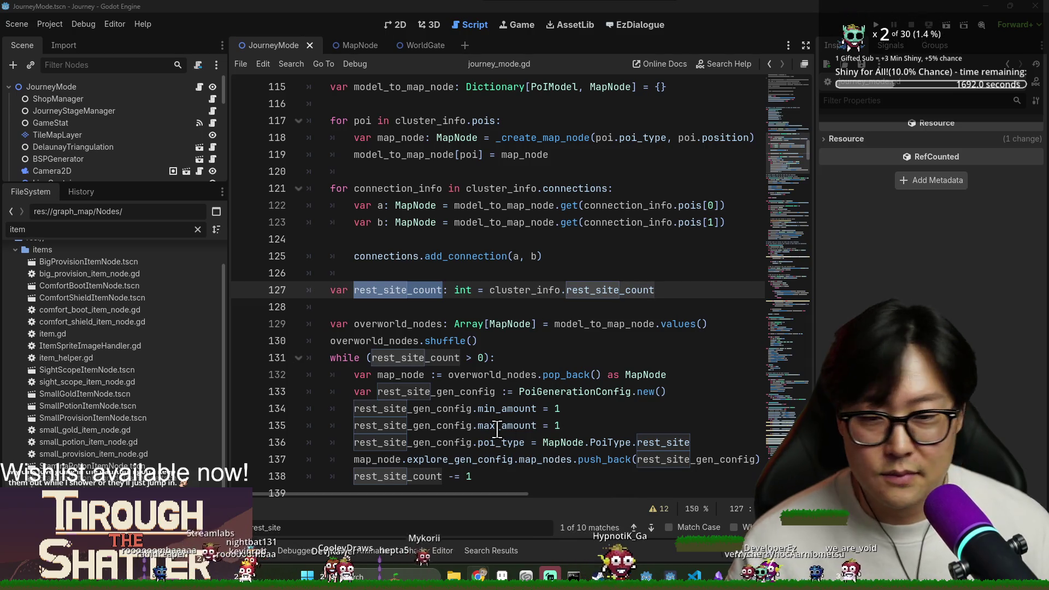
pyautogui.click(402, 307)
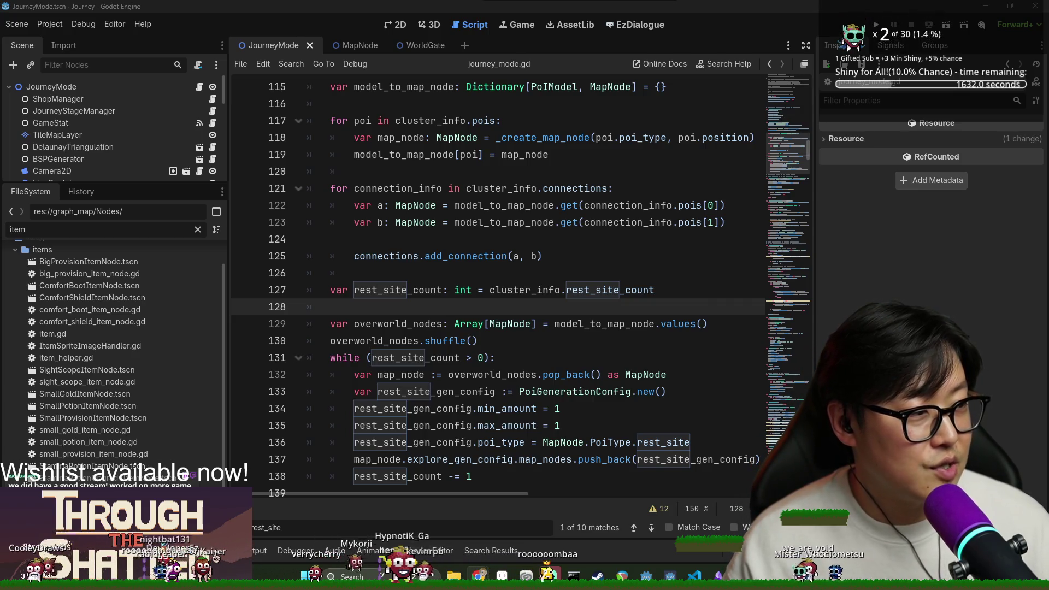
# Save journey_mode.gd, run the Journey game, and start a new game from the title menu
pyautogui.press('Up')
pyautogui.press('Up')
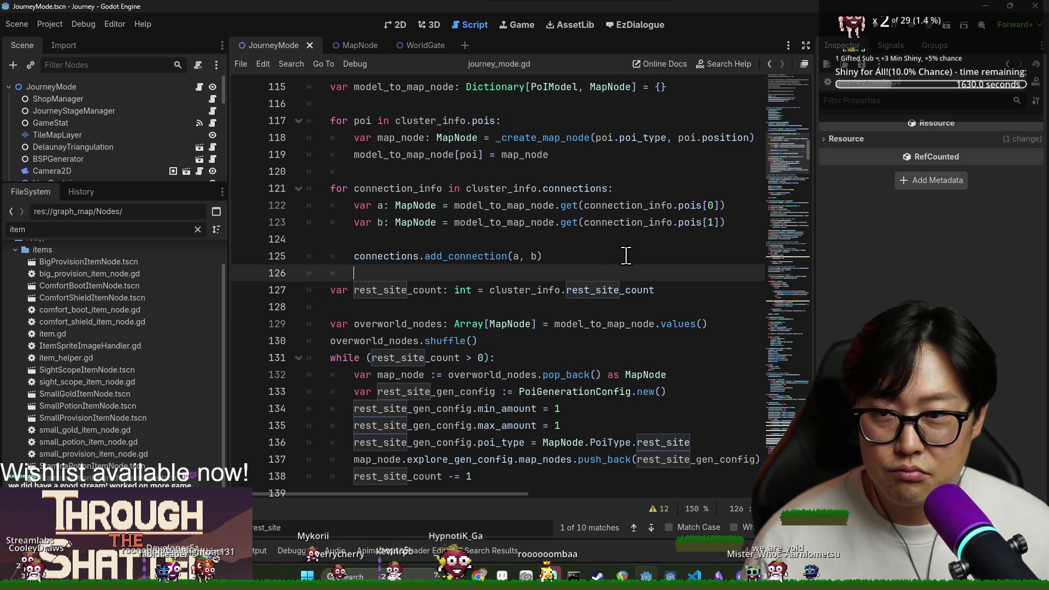
pyautogui.hotkey('ctrl', 's')
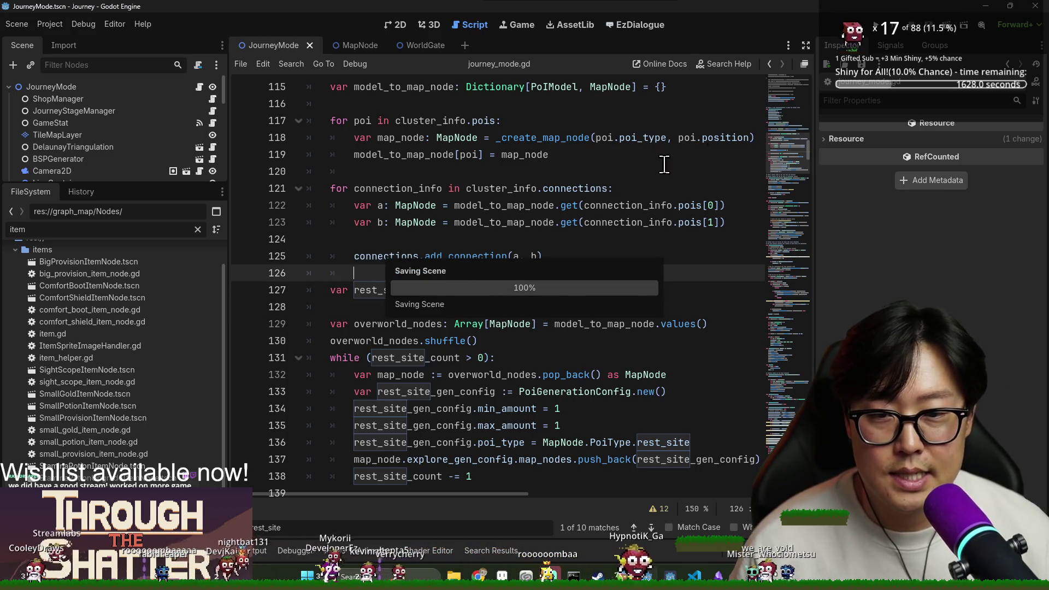
pyautogui.click(877, 25)
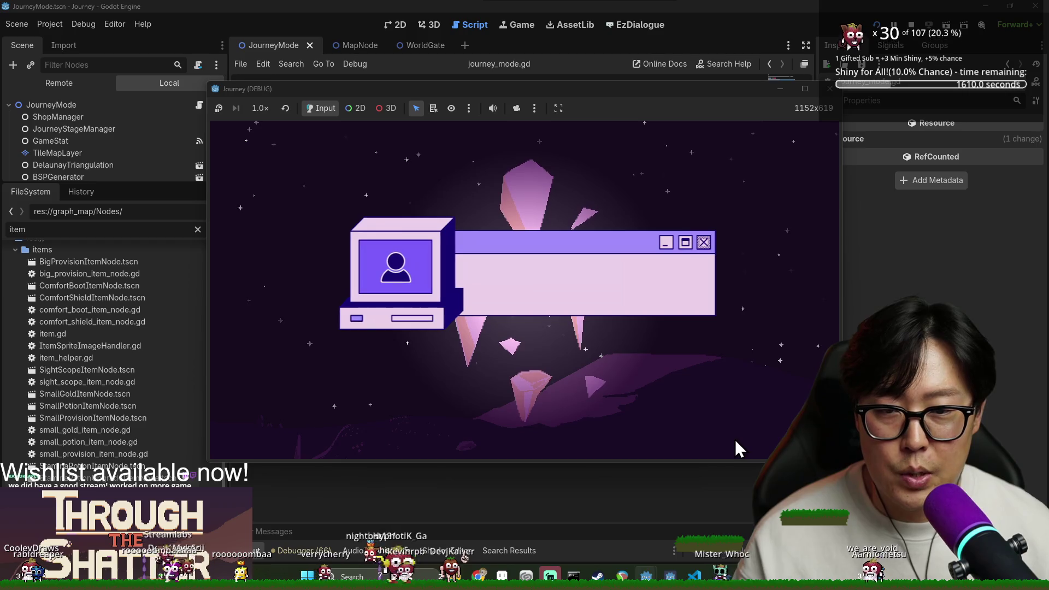
pyautogui.click(339, 304)
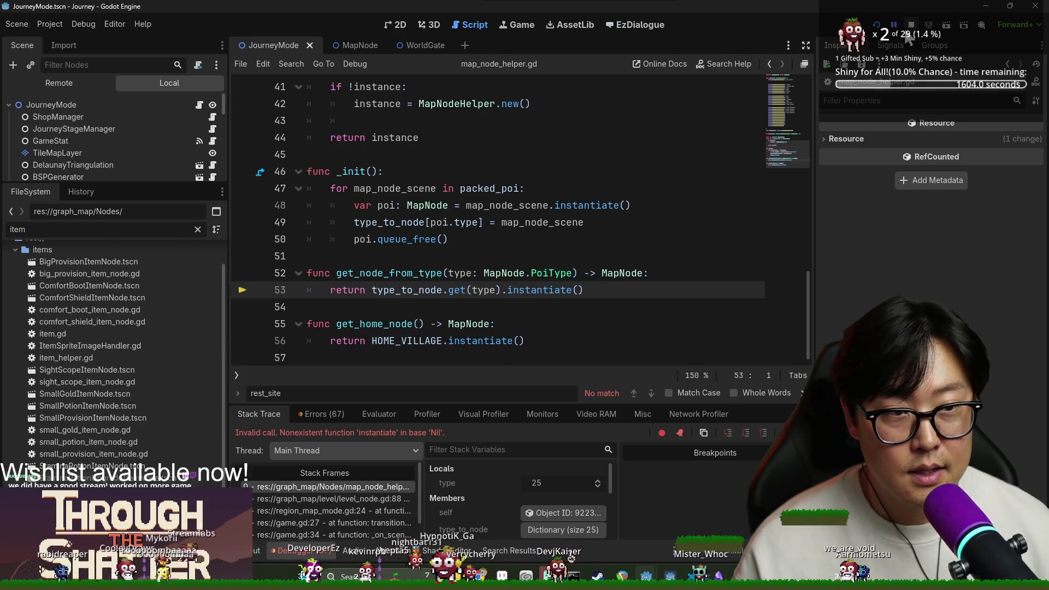
# Stop the crashed debug session and open map_node_helper.gd via the 'map_node' FileSystem filter
pyautogui.doubleClick(404, 290)
pyautogui.click(912, 26)
pyautogui.tripleClick(272, 340)
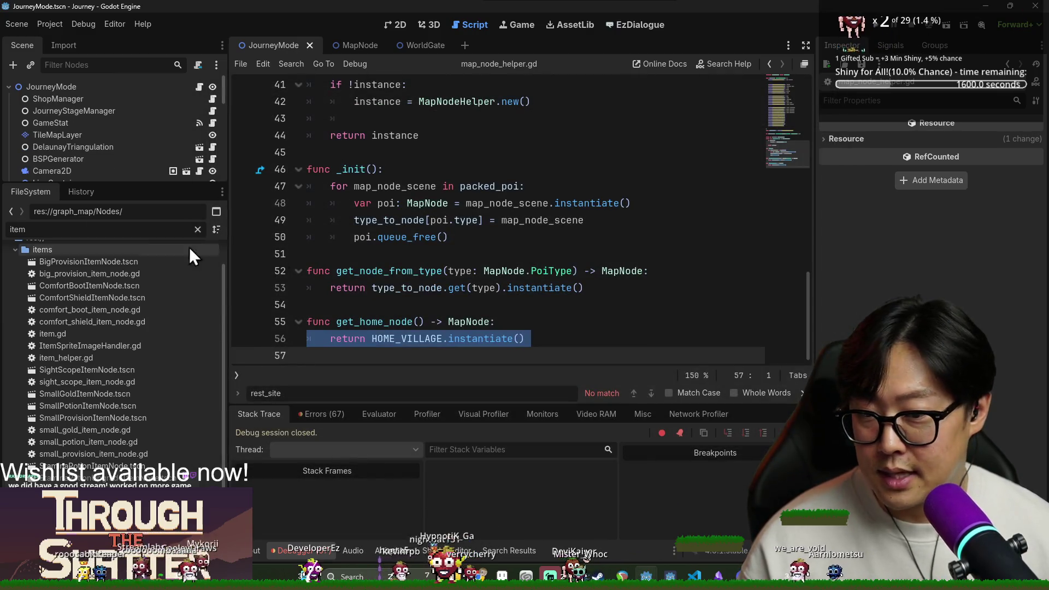
pyautogui.doubleClick(44, 230)
pyautogui.write('map_no')
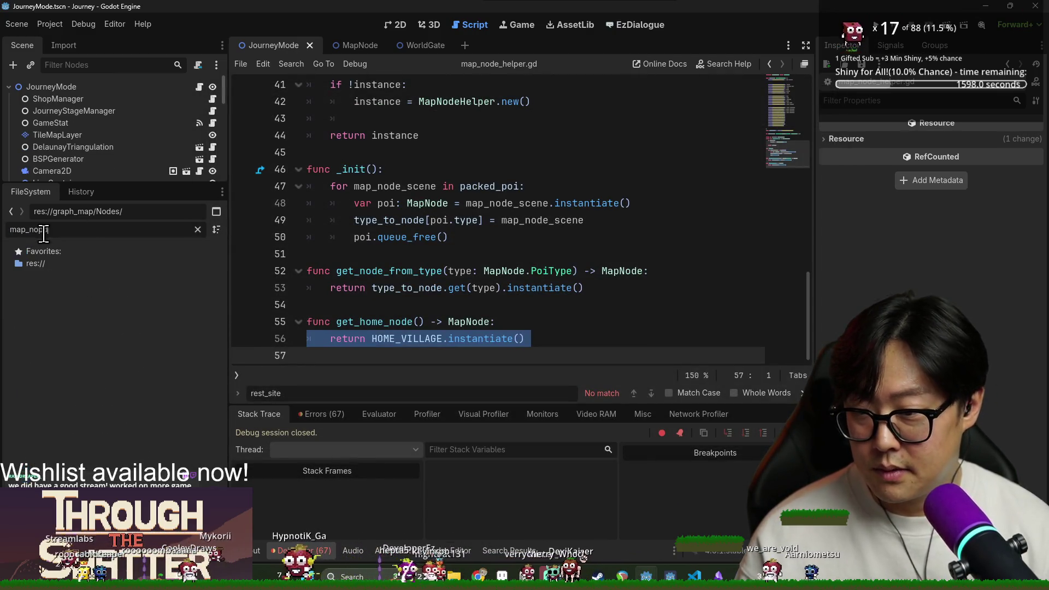
pyautogui.write('de')
pyautogui.click(138, 335)
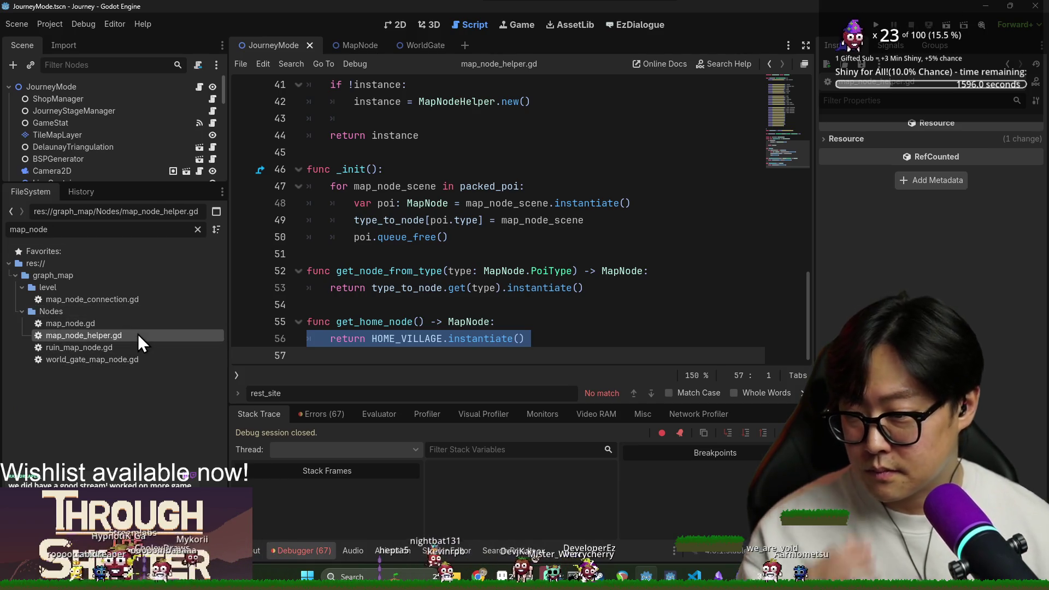
# Append a preload of WorldGate.tscn, without the const name, to the scene list and save
pyautogui.scroll(9, 511, 272)
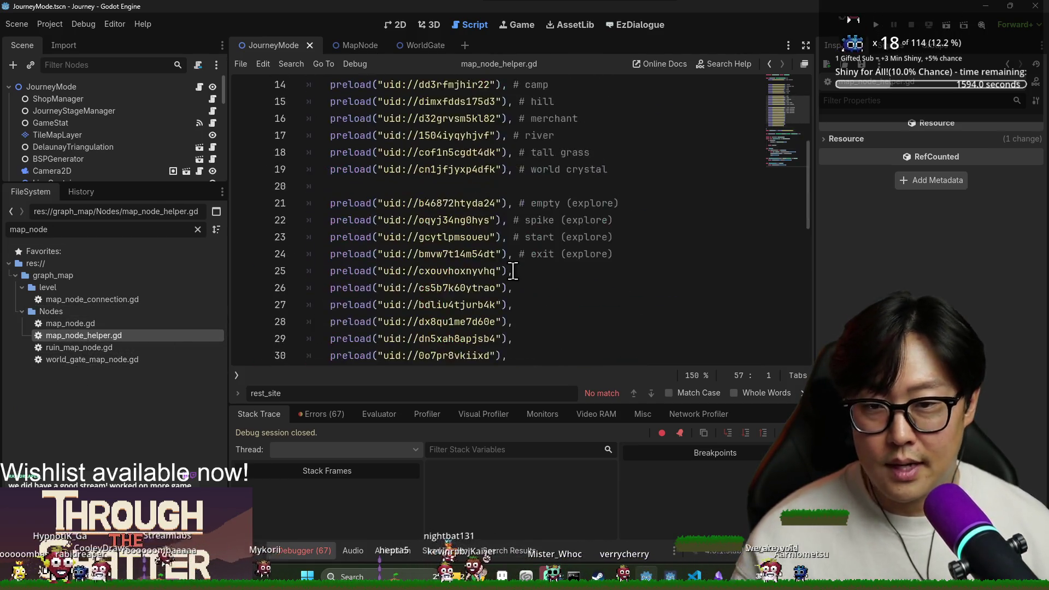
pyautogui.scroll(-4, 534, 227)
pyautogui.click(535, 171)
pyautogui.click(544, 193)
pyautogui.write(',')
pyautogui.press('Return')
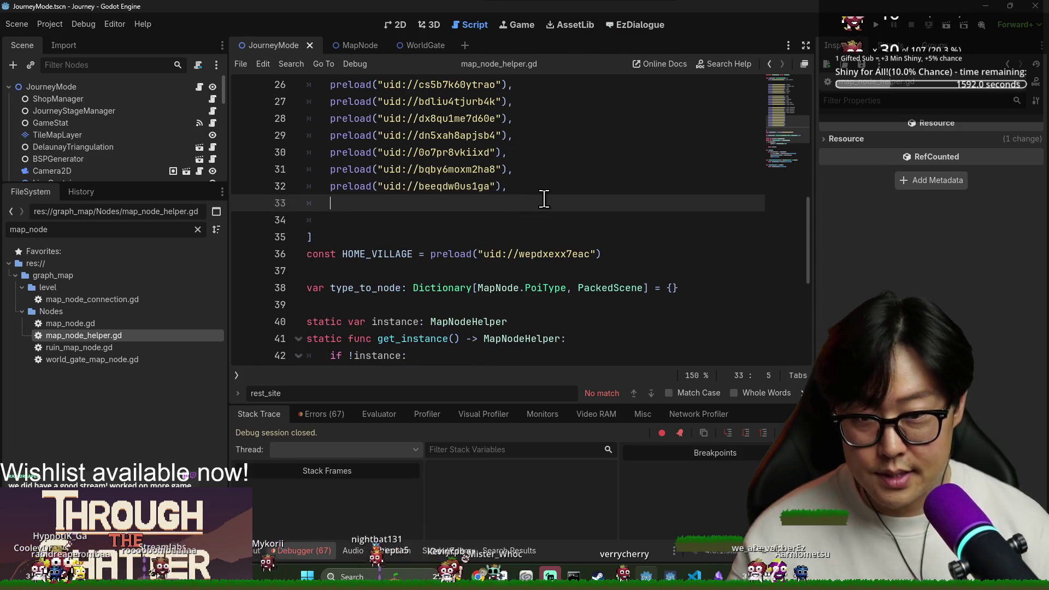
pyautogui.write('gate')
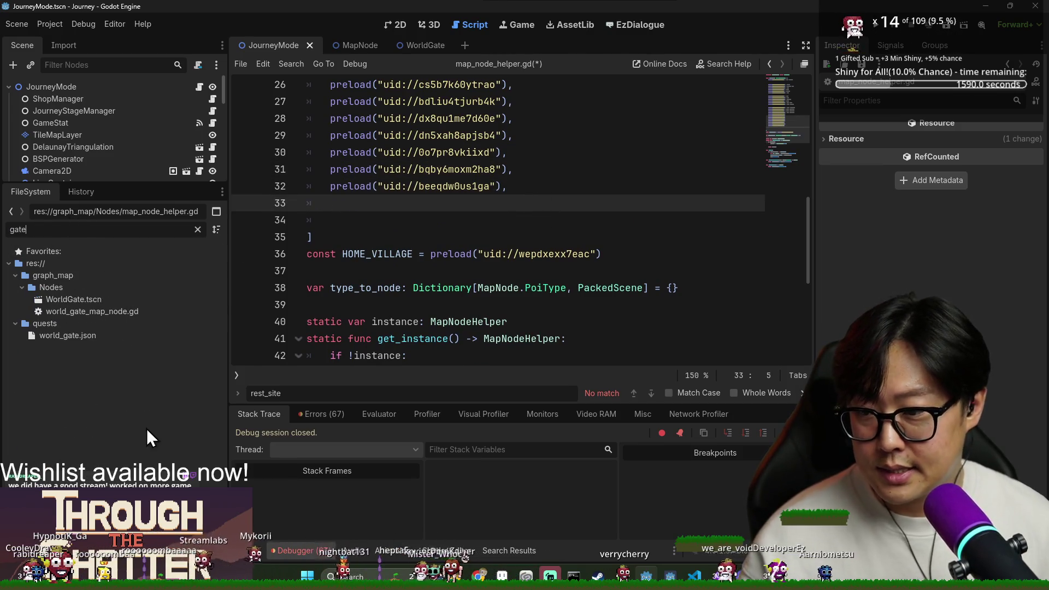
pyautogui.moveTo(94, 302)
pyautogui.mouseDown()
pyautogui.moveTo(399, 204)
pyautogui.moveTo(447, 205)
pyautogui.moveTo(316, 210)
pyautogui.mouseUp()
pyautogui.press('BackSpace')
pyautogui.click(409, 231)
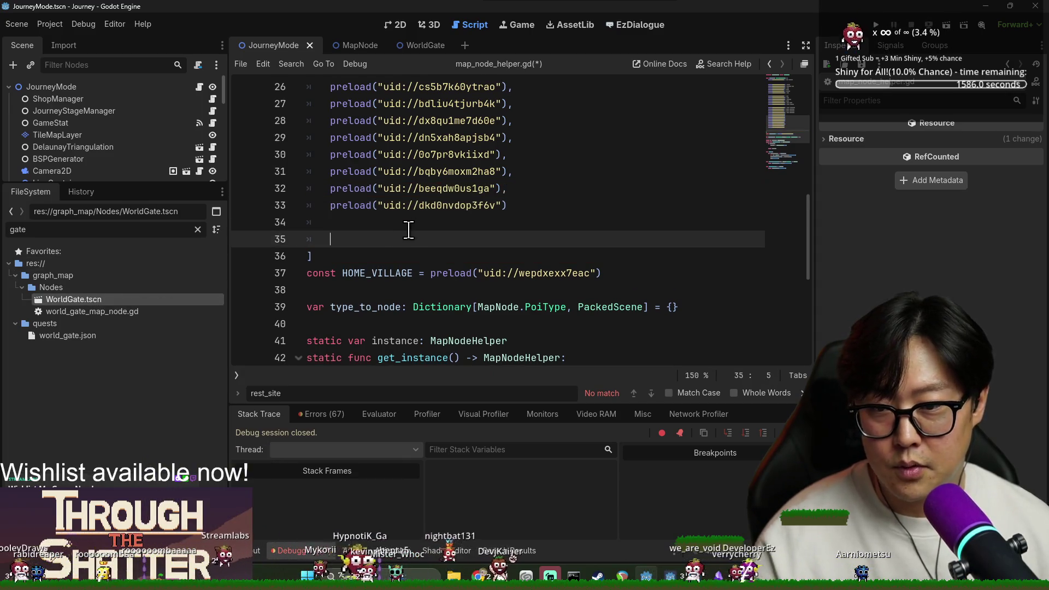
pyautogui.hotkey('ctrl', 's')
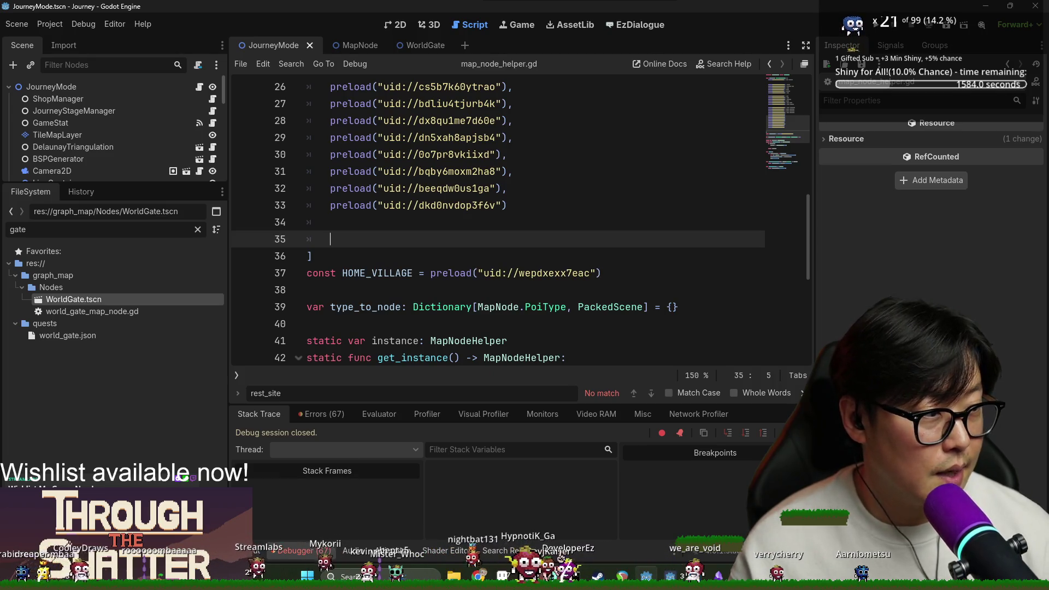
# Close the stray audio mixer window and save map_node_helper.gd to relaunch the game
pyautogui.hotkey('alt', 'Tab')
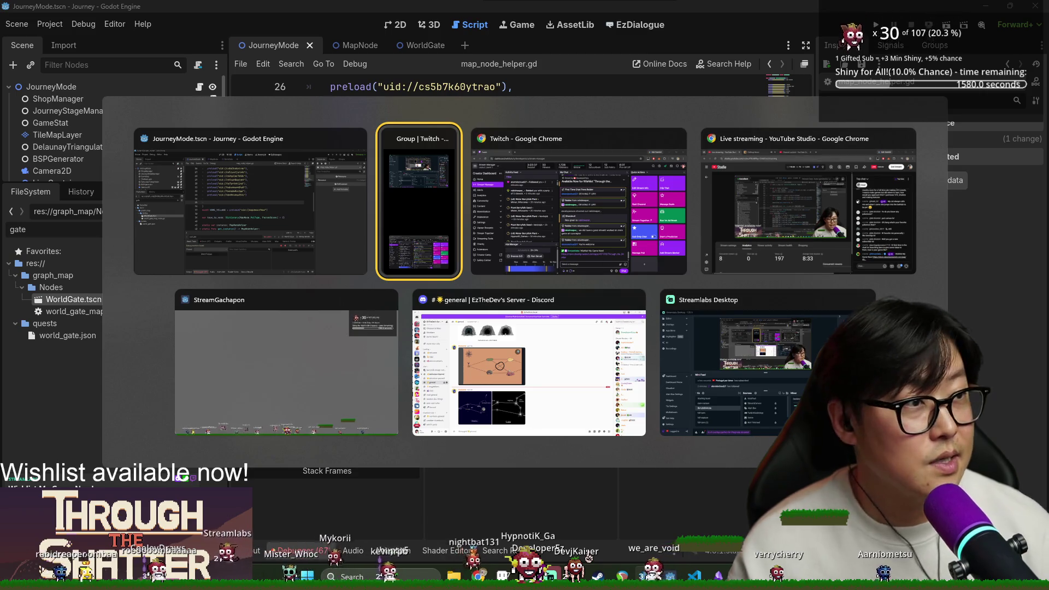
pyautogui.press('Escape')
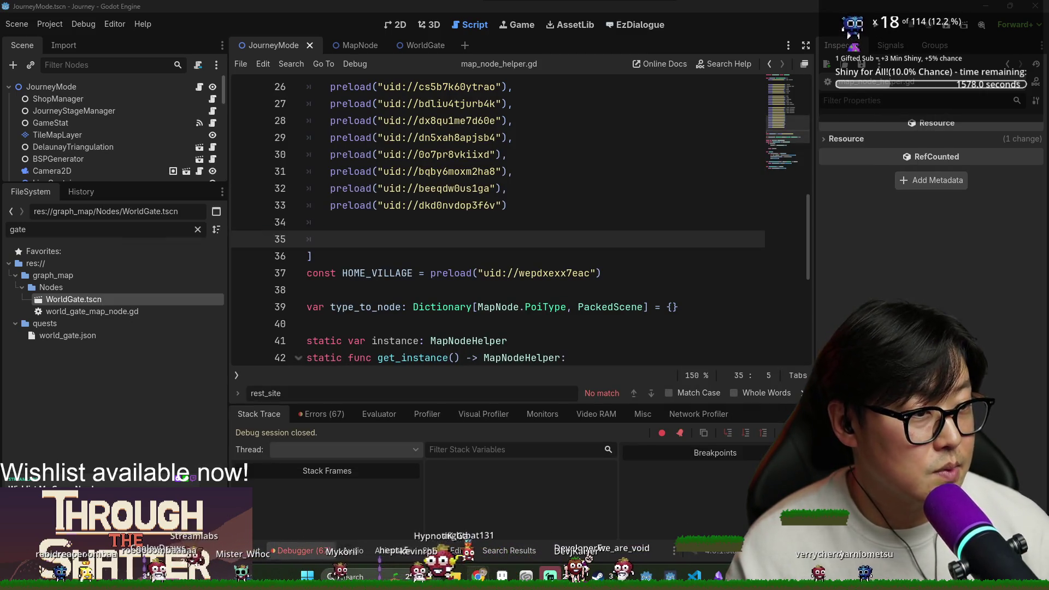
pyautogui.hotkey('alt', 'Tab')
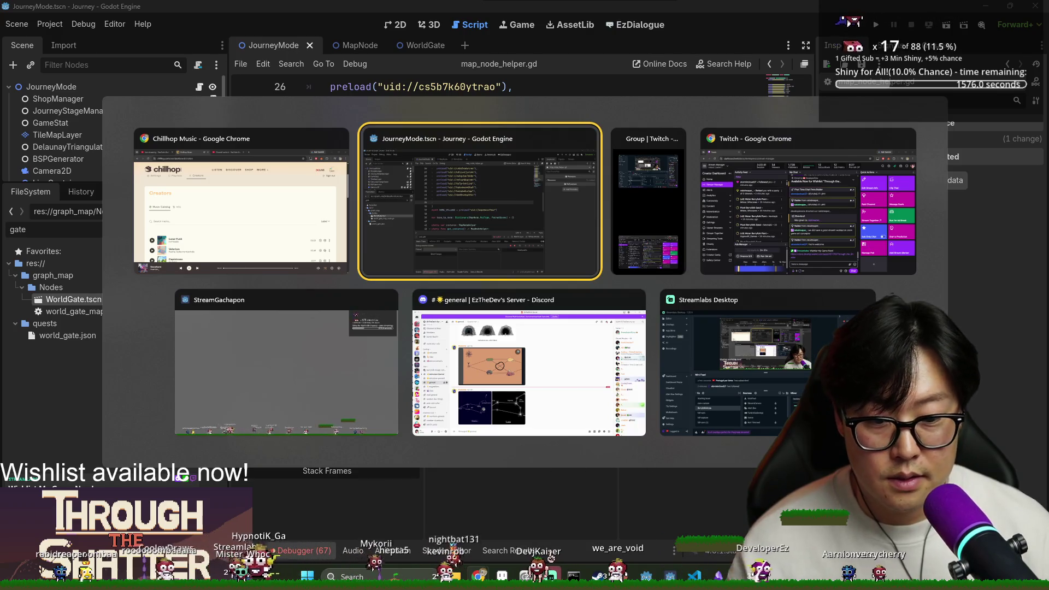
pyautogui.hotkey('alt', 'Tab')
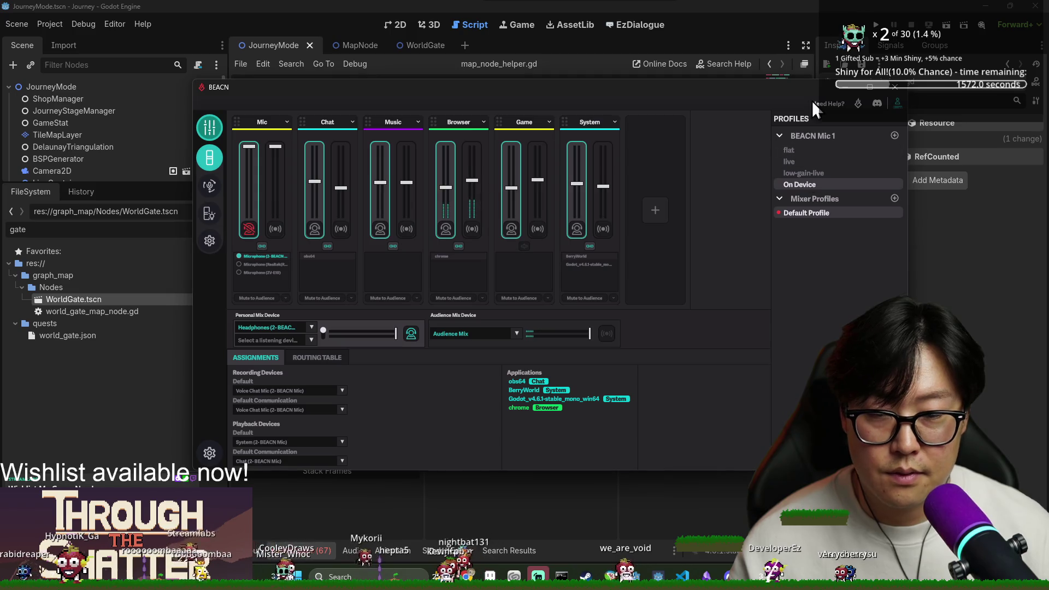
pyautogui.click(897, 87)
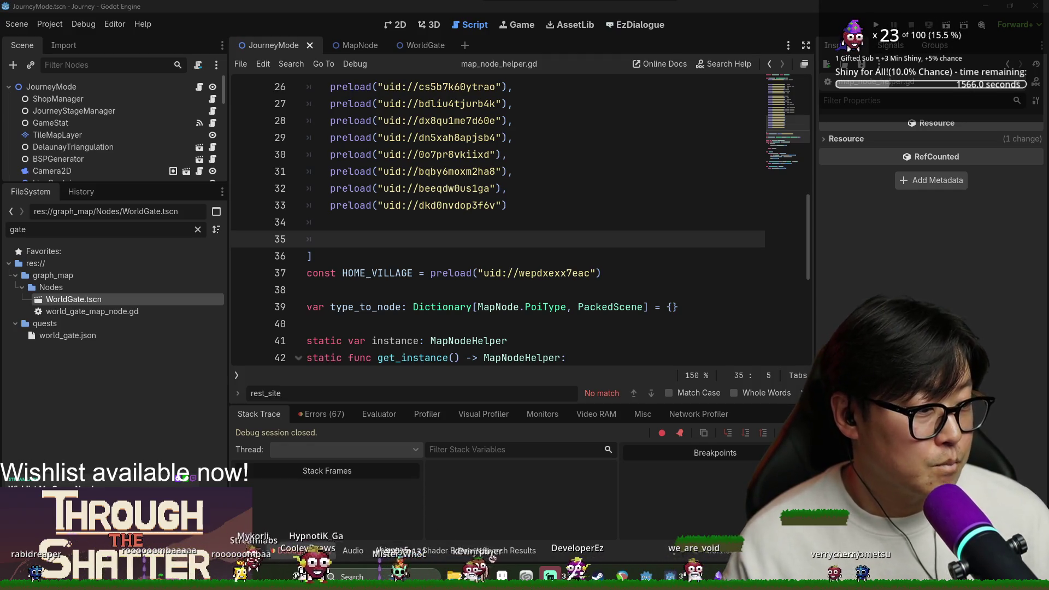
pyautogui.click(449, 171)
pyautogui.hotkey('ctrl', 's')
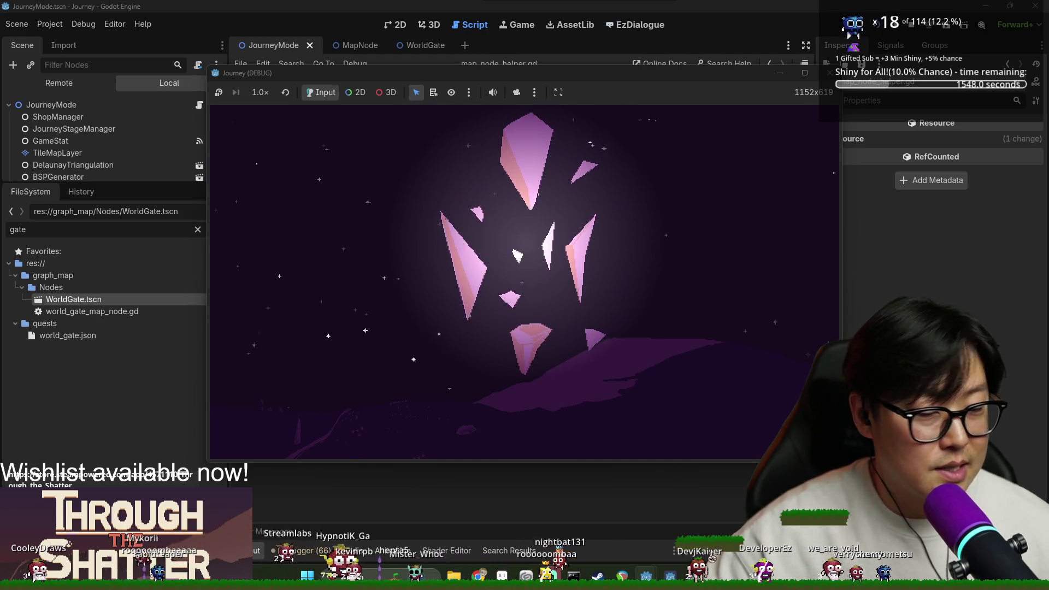
pyautogui.click(357, 292)
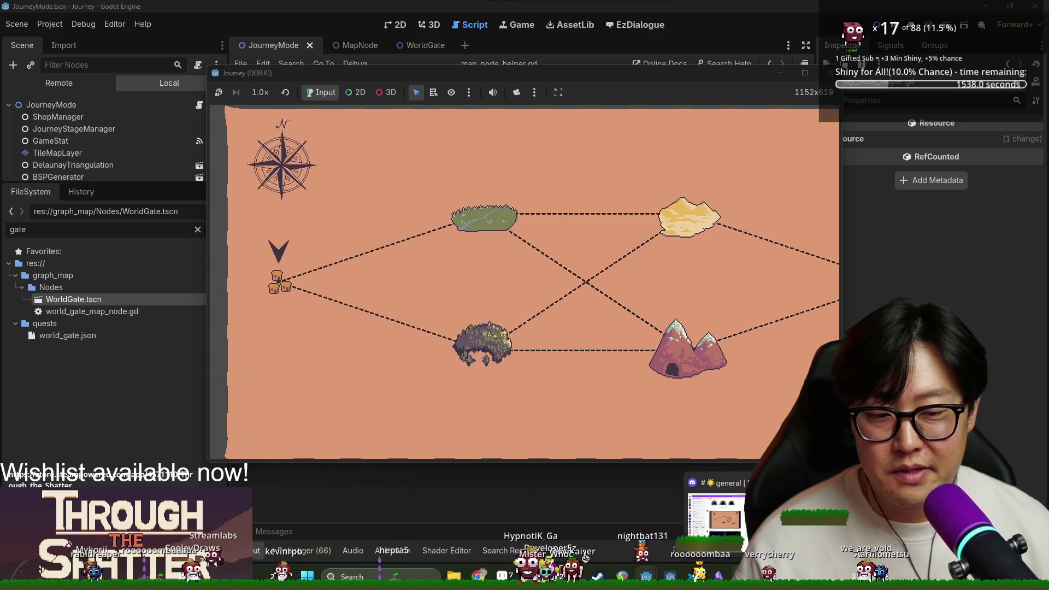
pyautogui.click(487, 342)
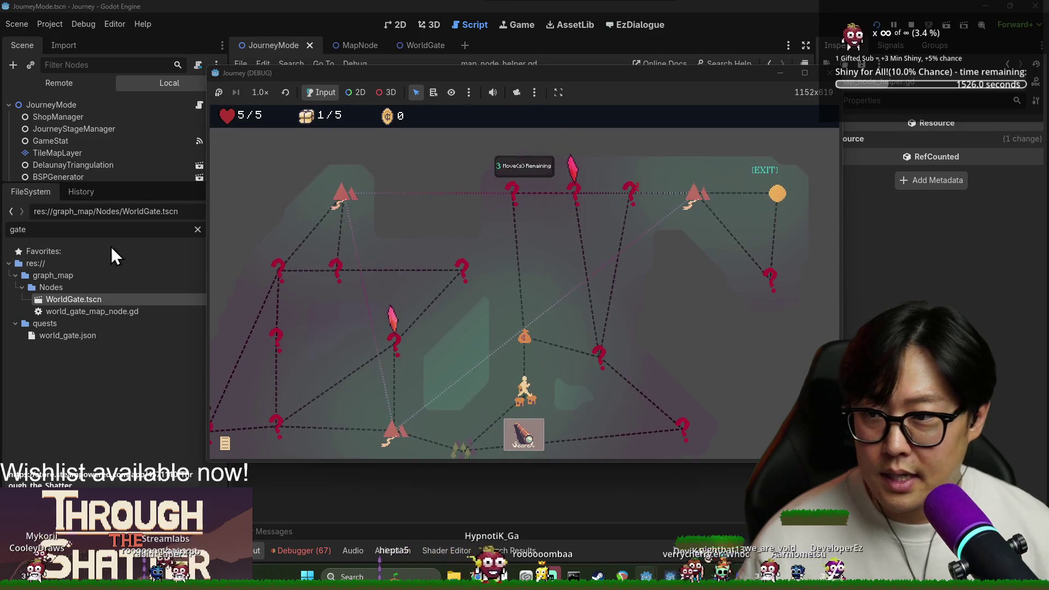
pyautogui.press('F8')
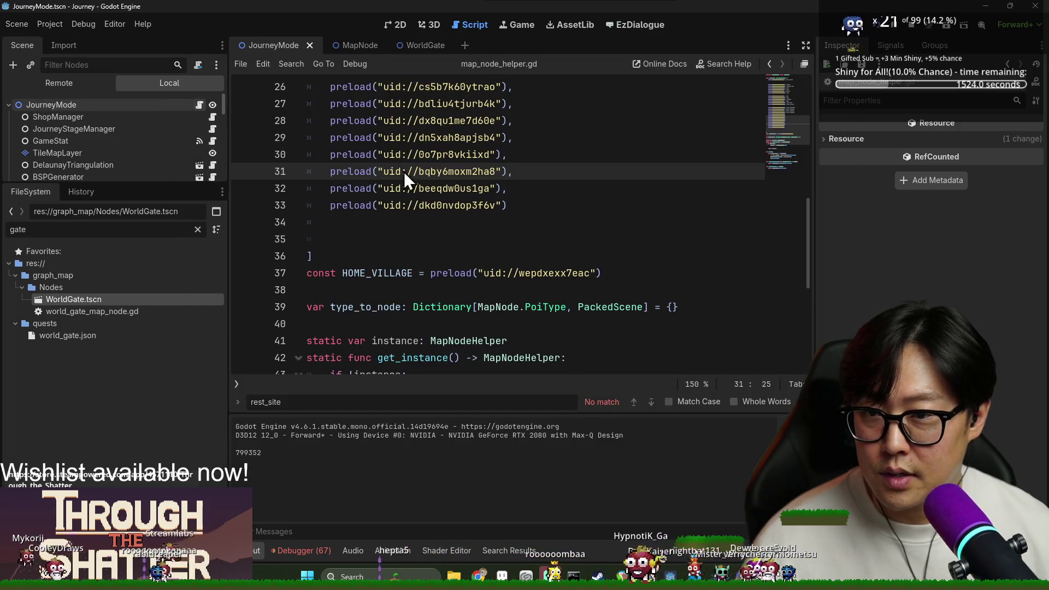
# Delete the crystal exit code block found by searching 'exit', save, and run the game
pyautogui.hotkey('alt', 'Left')
pyautogui.hotkey('ctrl', 'f')
pyautogui.write('exit')
pyautogui.moveTo(332, 221); pyautogui.dragTo(385, 240)
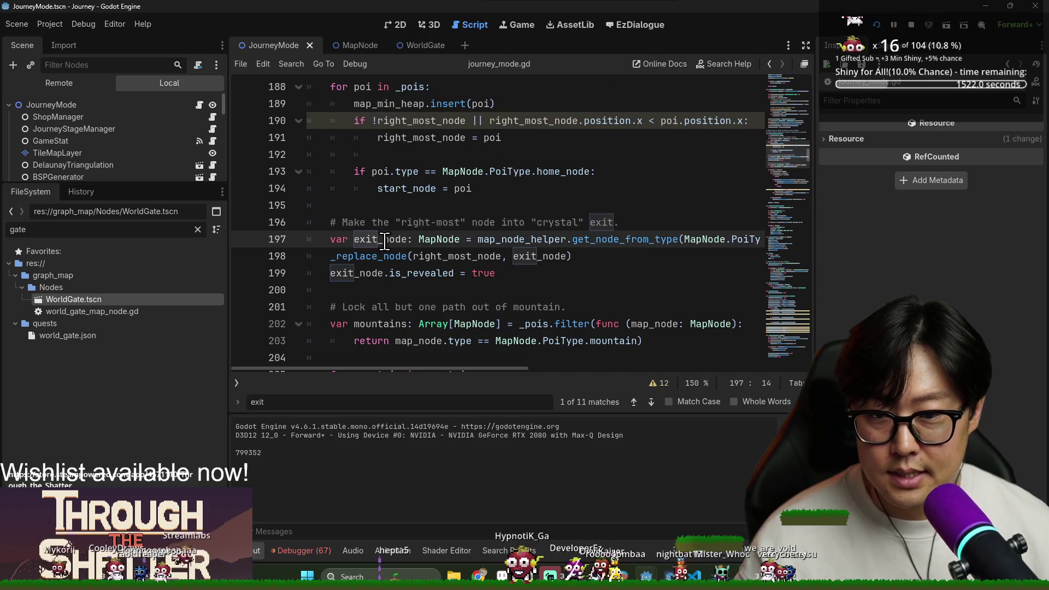
pyautogui.moveTo(331, 222); pyautogui.dragTo(547, 273)
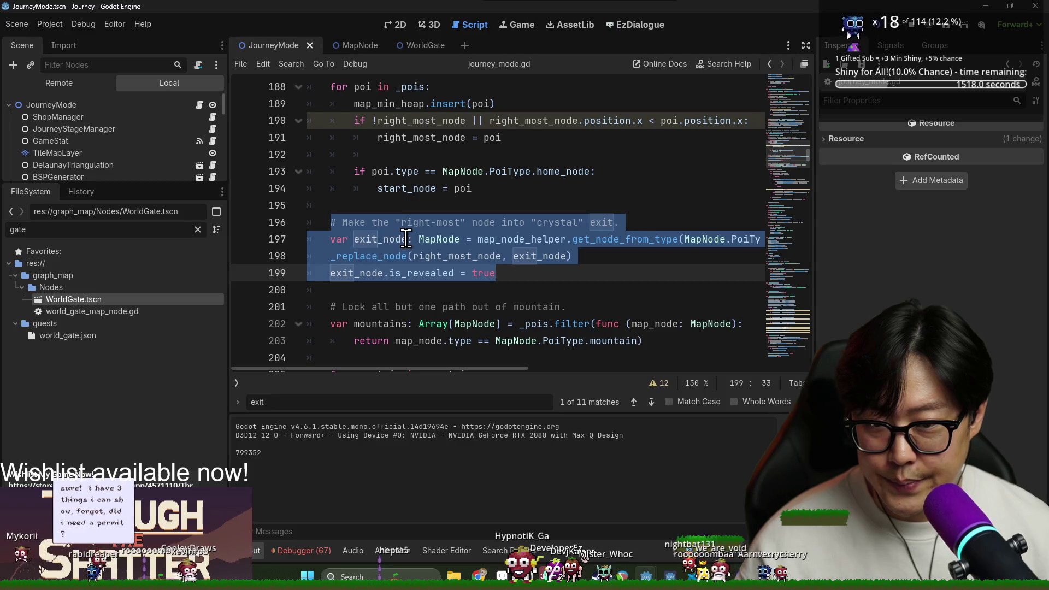
pyautogui.press('BackSpace')
pyautogui.press('BackSpace')
pyautogui.press('BackSpace')
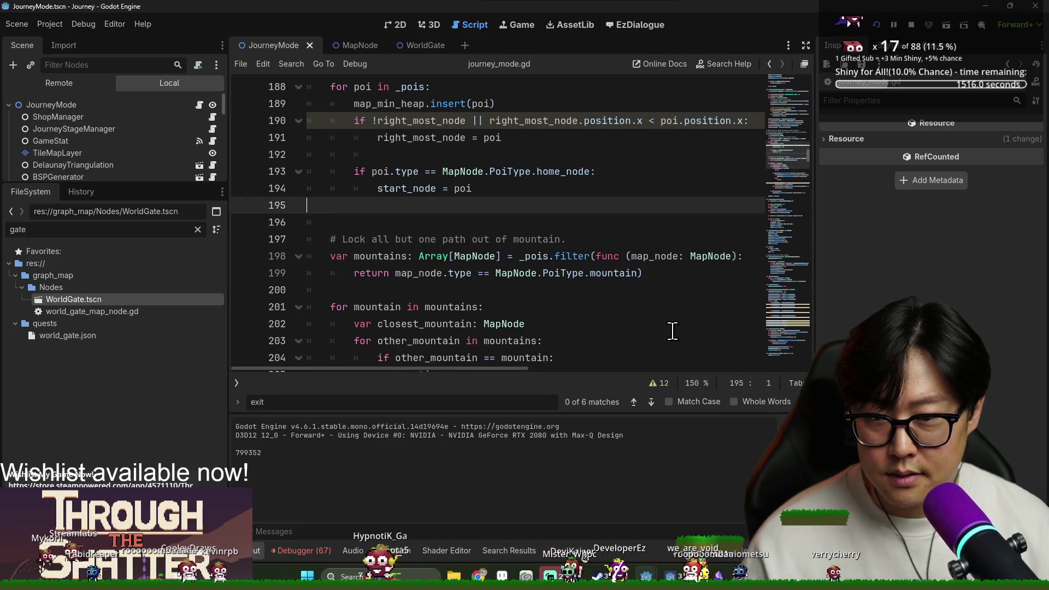
pyautogui.click(534, 271)
pyautogui.hotkey('ctrl', 's')
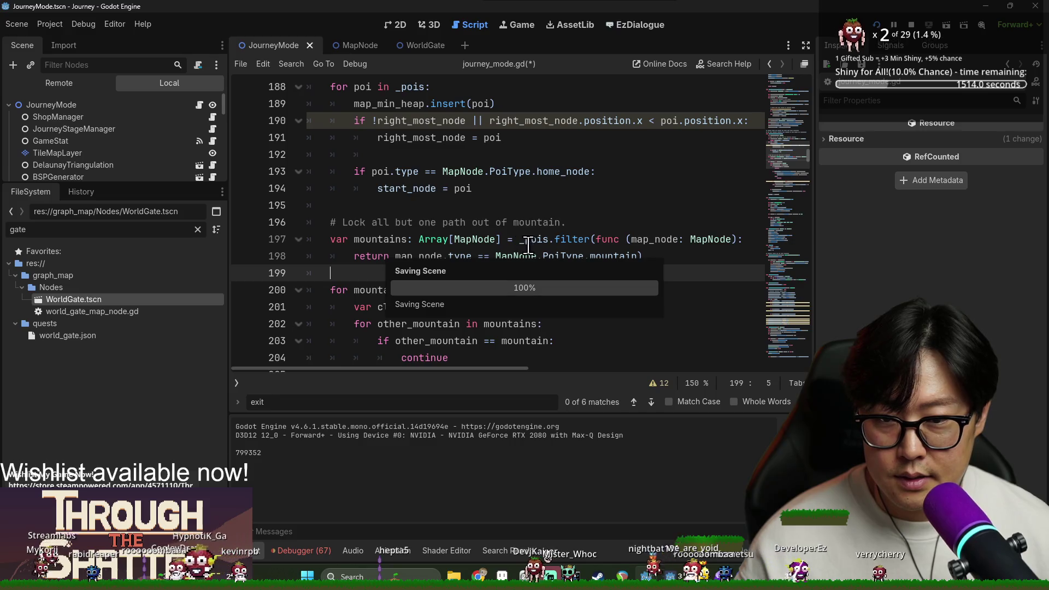
pyautogui.press('F5')
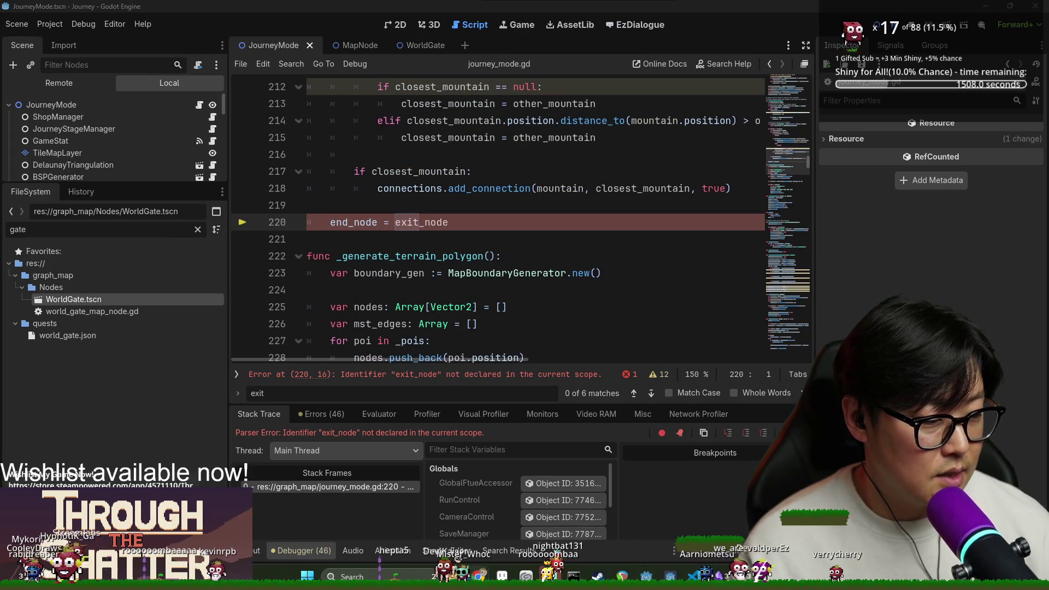
# Delete the broken 'end_node = exit_node' assignment and save the script
pyautogui.tripleClick(388, 222)
pyautogui.press('BackSpace')
pyautogui.press('BackSpace')
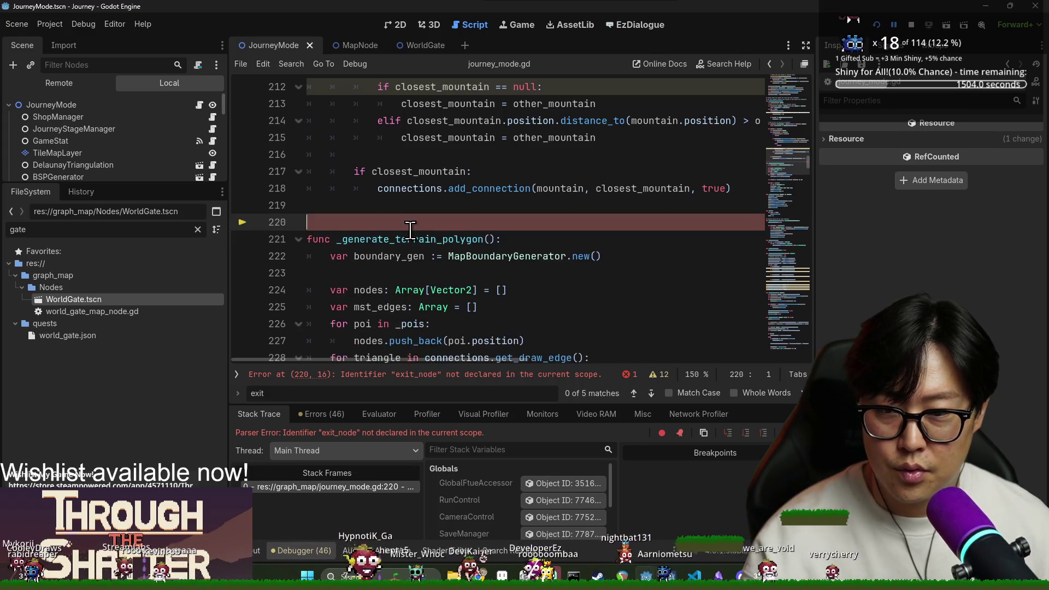
pyautogui.click(449, 188)
pyautogui.hotkey('ctrl', 's')
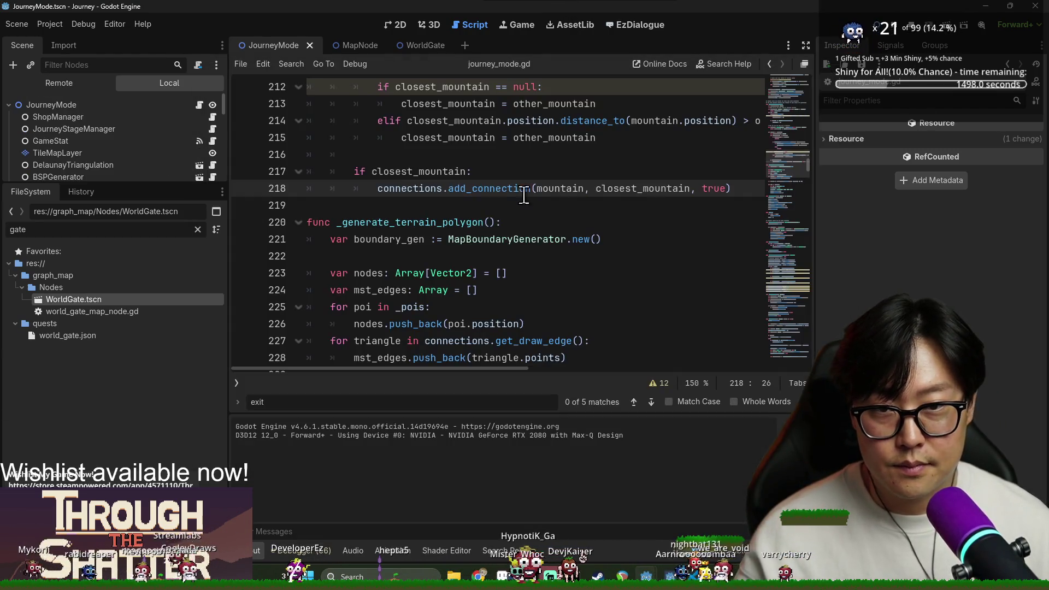
# Cut the 'var end_node: MapNode' declaration, save, and collapse the Output panel
pyautogui.write('enc')
pyautogui.press('BackSpace')
pyautogui.write('d')
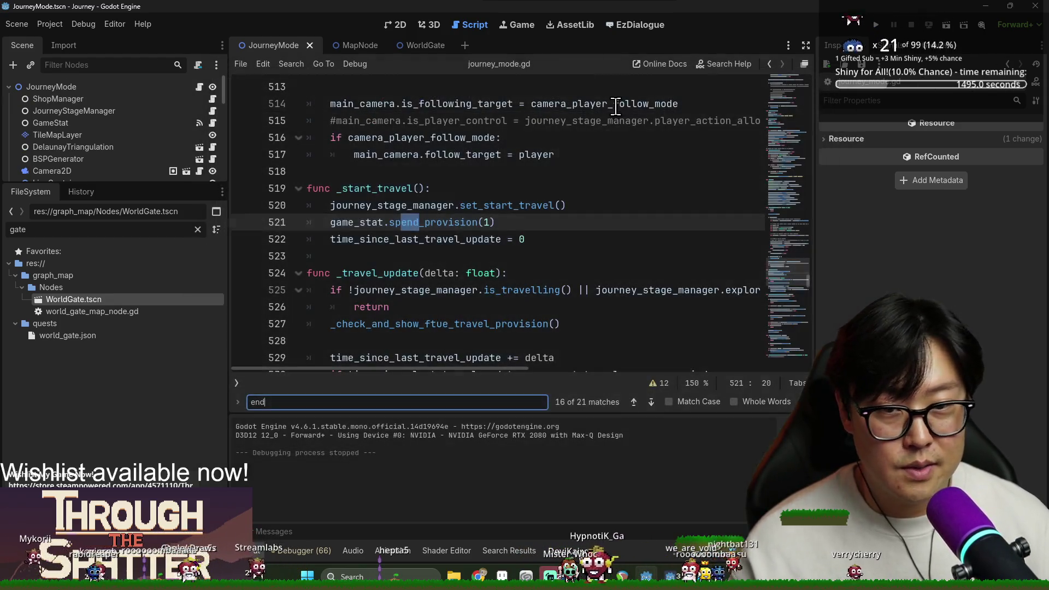
pyautogui.click(592, 156)
pyautogui.hotkey('ctrl', 'f')
pyautogui.write('end_node')
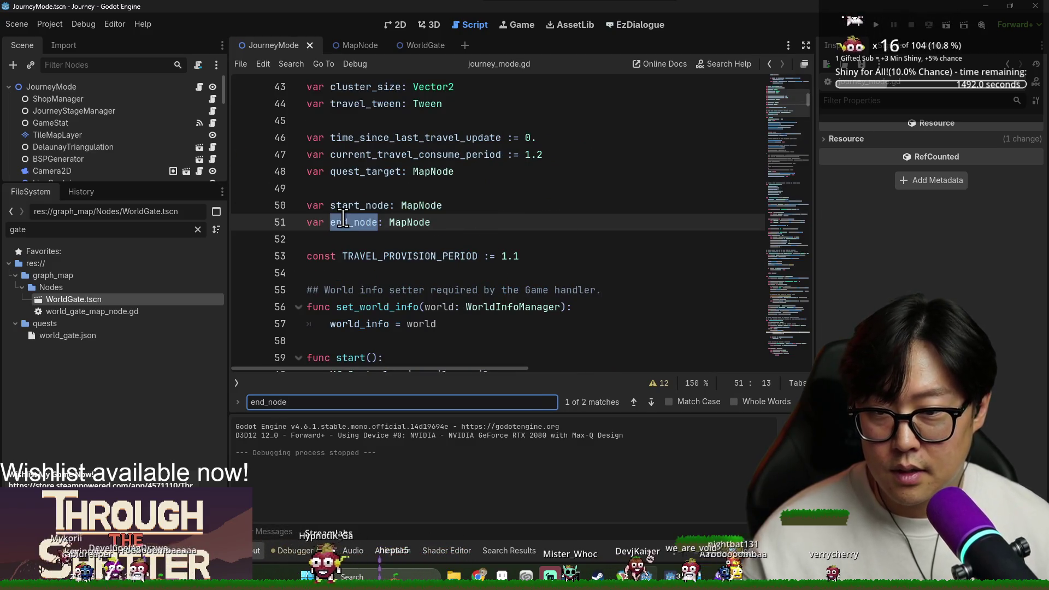
pyautogui.click(437, 222)
pyautogui.hotkey('ctrl', 'x')
pyautogui.hotkey('ctrl', 's')
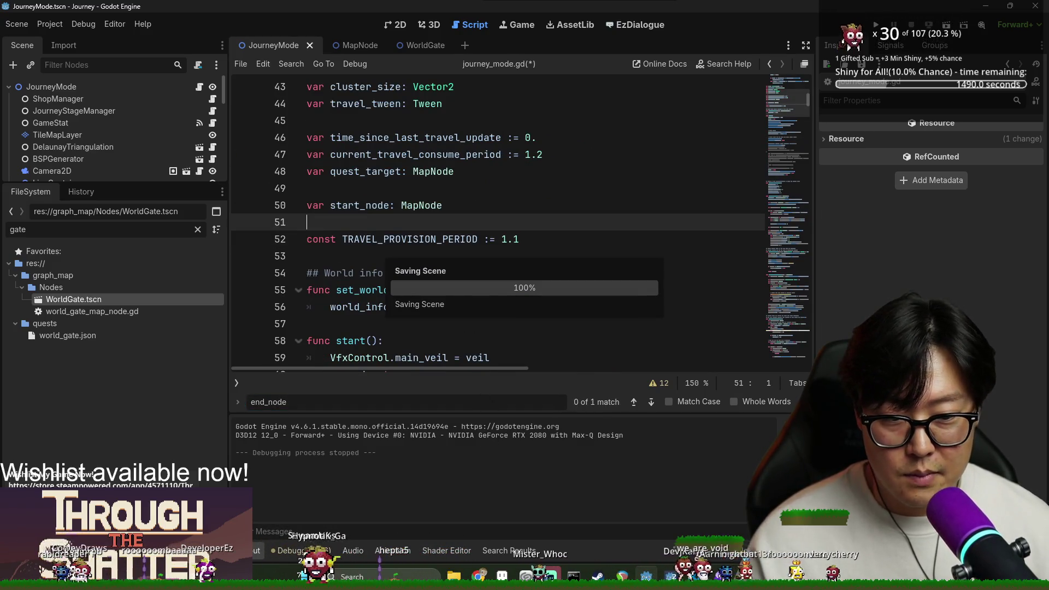
pyautogui.hotkey('ctrl', 'f')
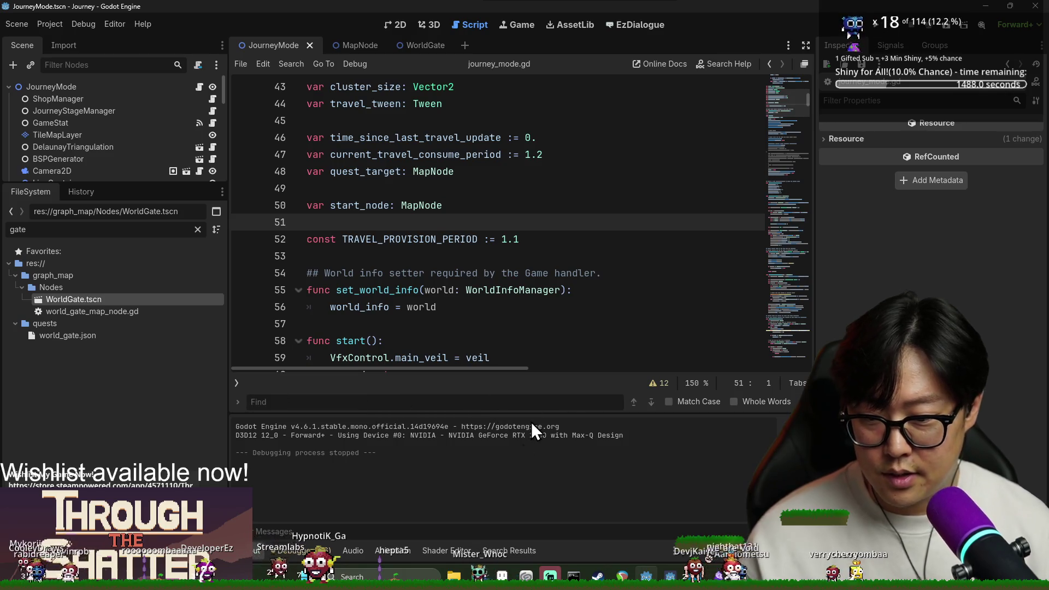
pyautogui.click(260, 551)
pyautogui.moveTo(308, 290); pyautogui.dragTo(409, 304)
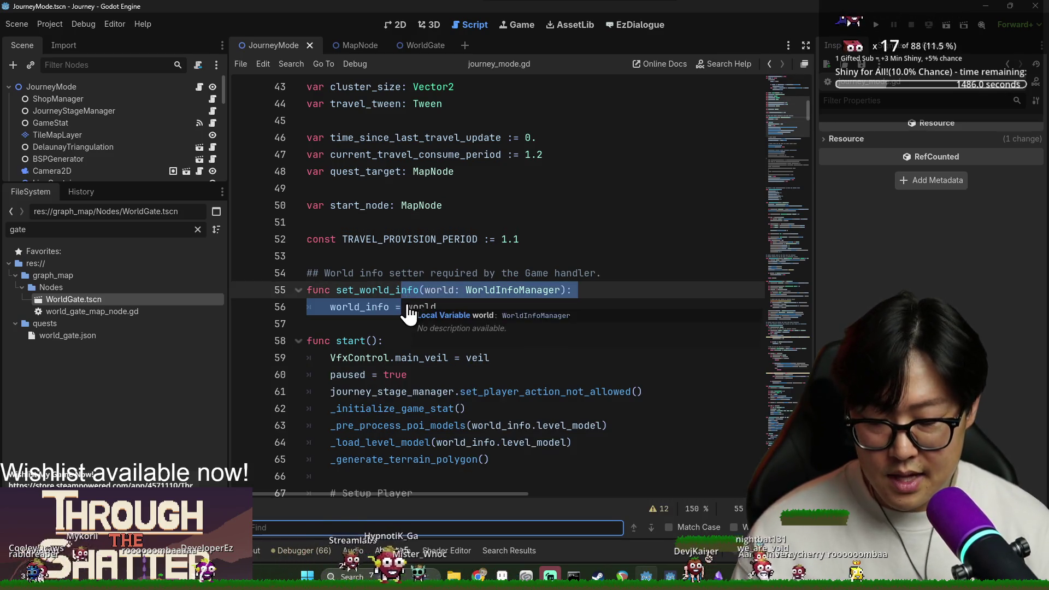
# Search for 'end_node' and then 'move_to', jumping to the _move_to_poi function
pyautogui.hotkey('ctrl', 'f')
pyautogui.write('end_node')
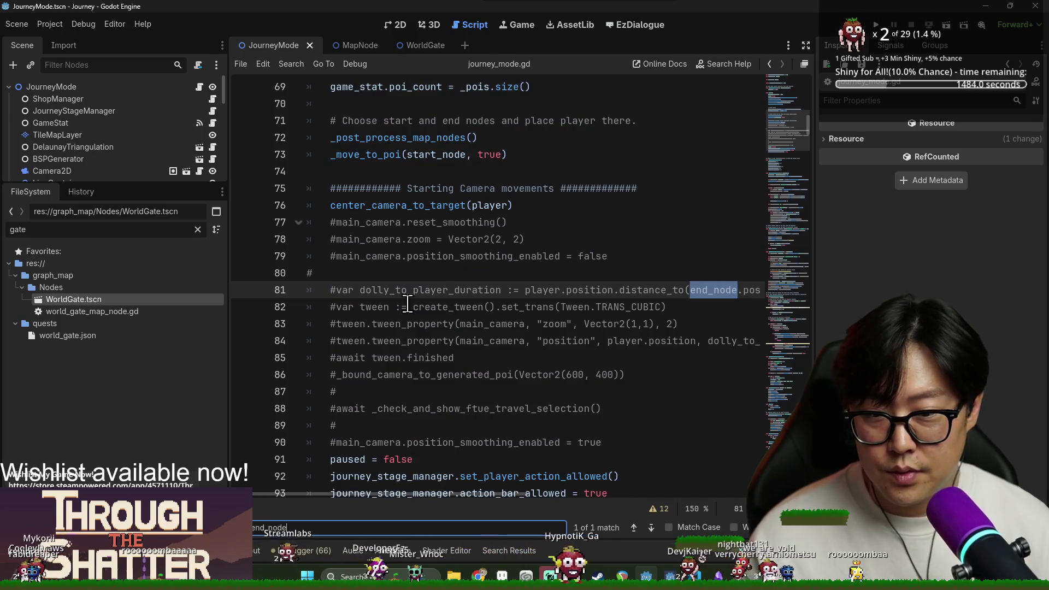
pyautogui.press('BackSpace')
pyautogui.press('BackSpace')
pyautogui.press('BackSpace')
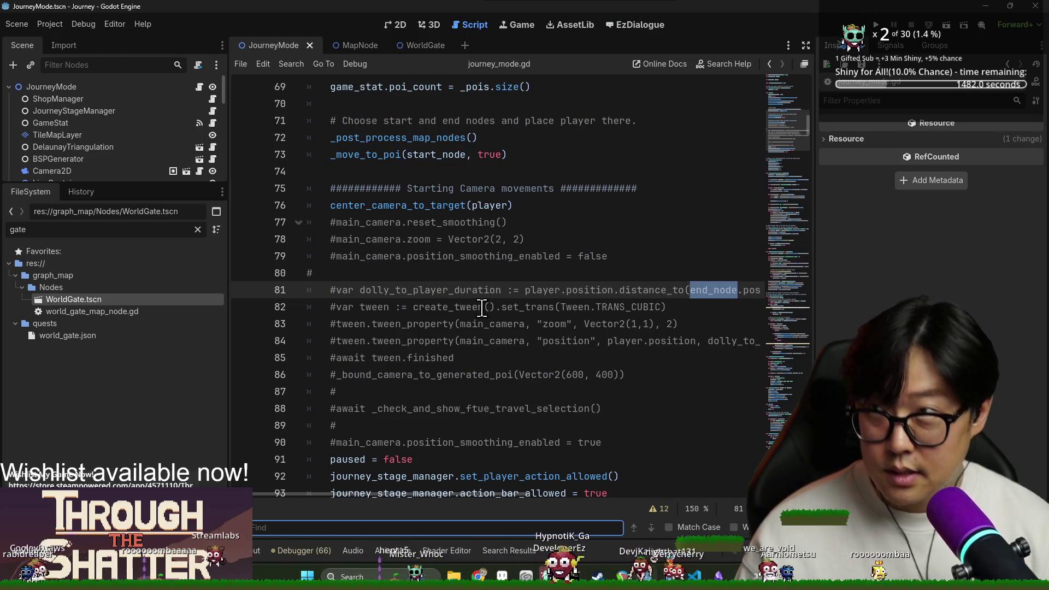
pyautogui.write('move')
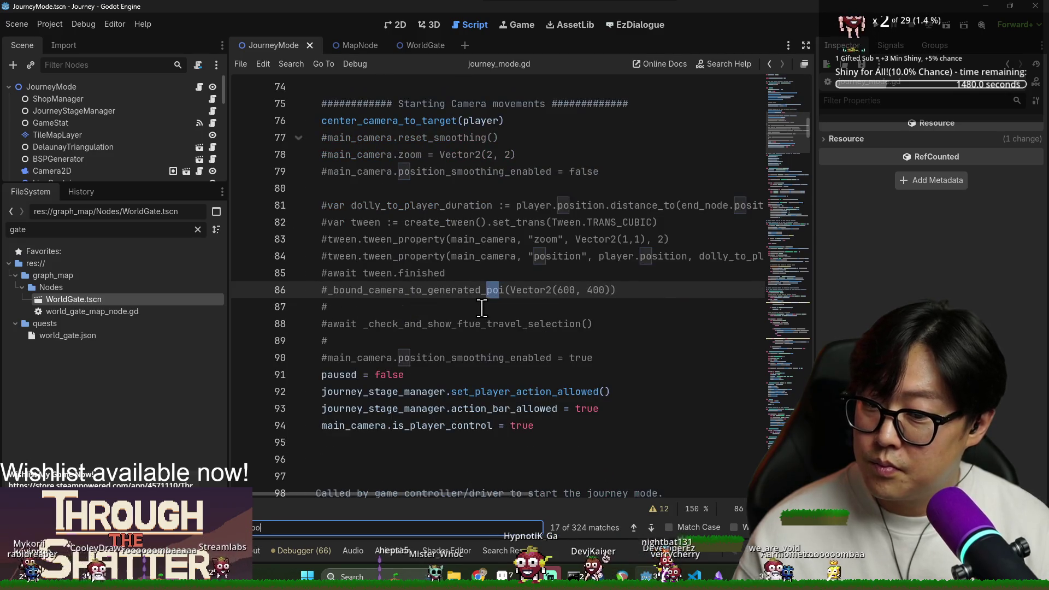
pyautogui.write('_to_')
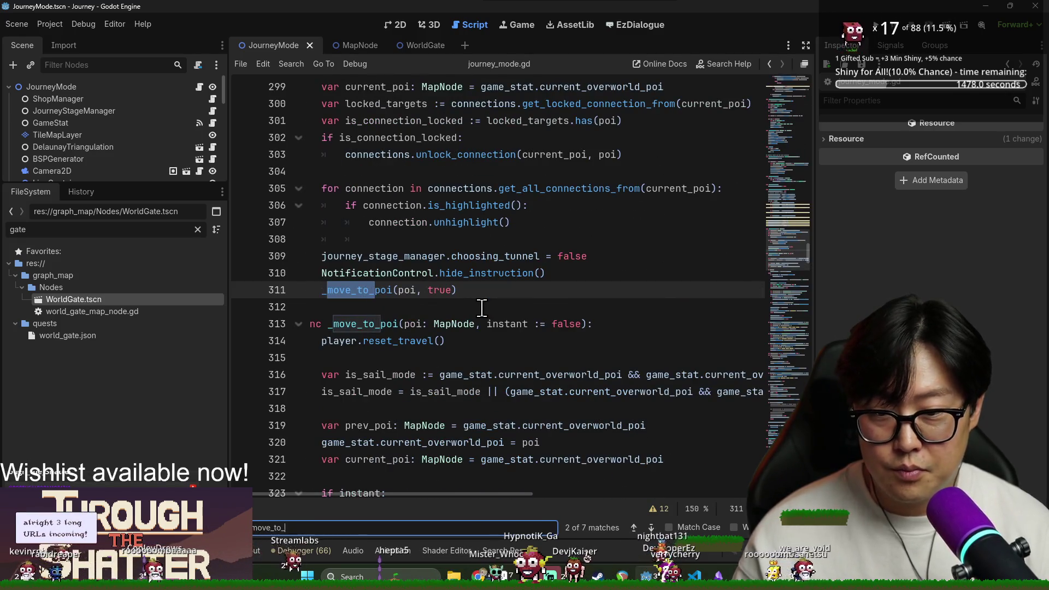
pyautogui.keyDown('ctrl'); pyautogui.click(349, 291); pyautogui.keyUp('ctrl')
pyautogui.scroll(-5, 382, 350)
pyautogui.scroll(-18, 414, 349)
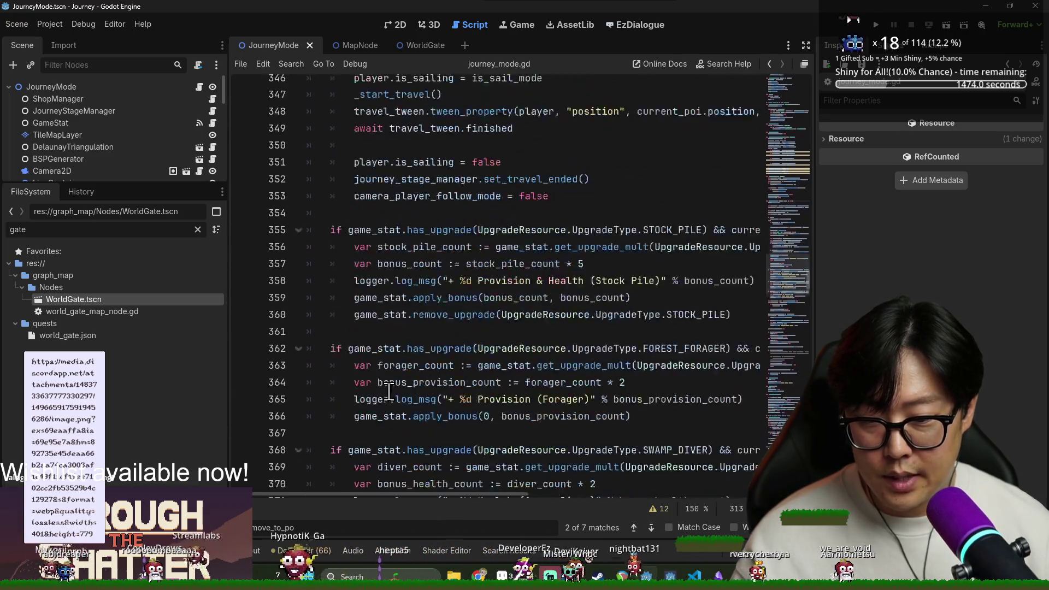
pyautogui.scroll(-8, 390, 358)
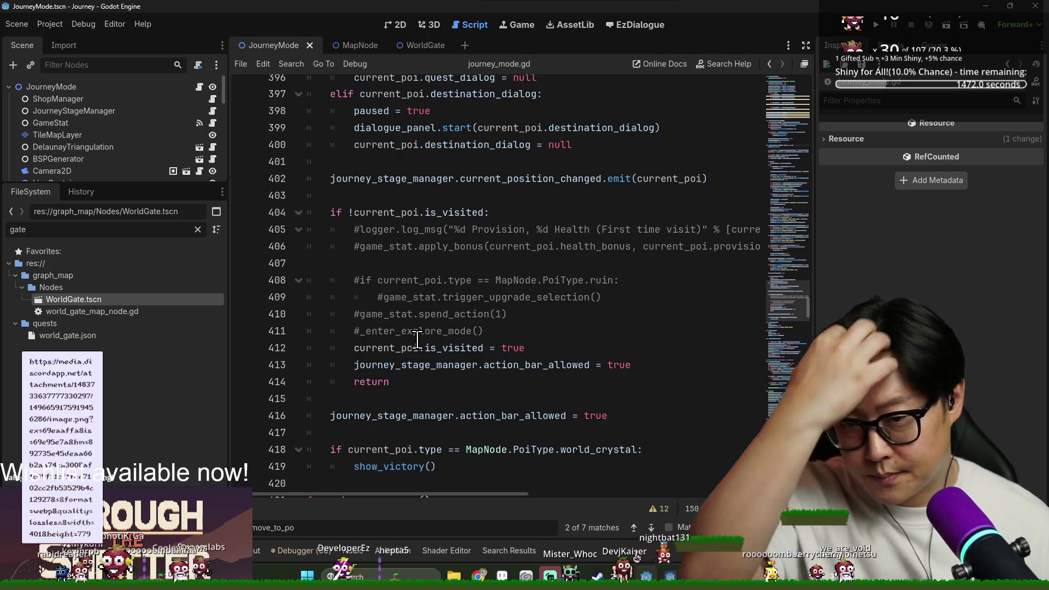
pyautogui.scroll(-5, 394, 222)
# Select the world_crystal type check and its show_victory() call on lines 418–419
pyautogui.tripleClick(368, 213)
pyautogui.doubleClick(368, 195)
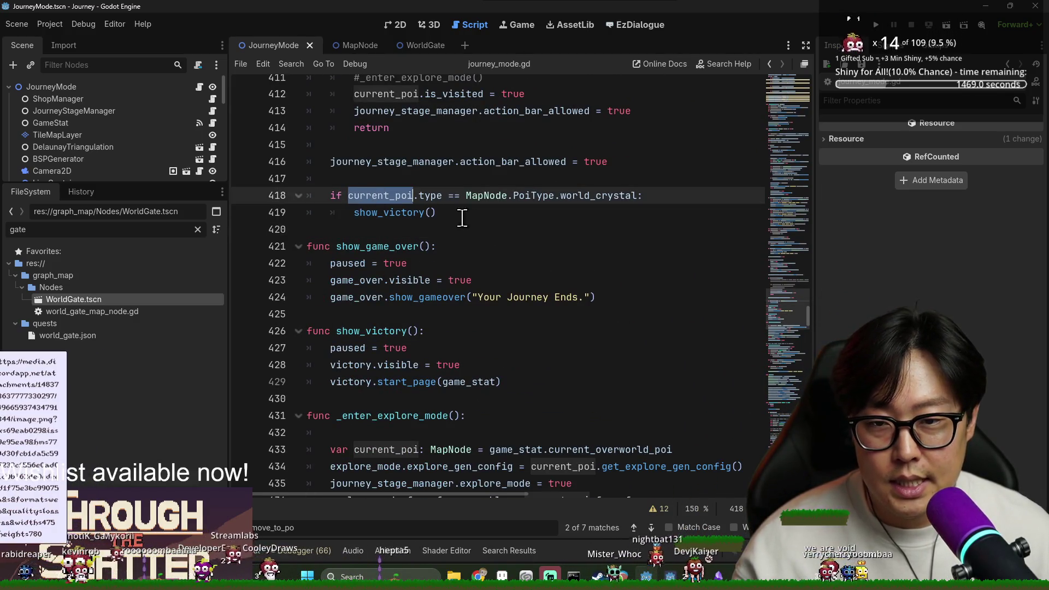
pyautogui.doubleClick(595, 196)
pyautogui.press('BackSpace')
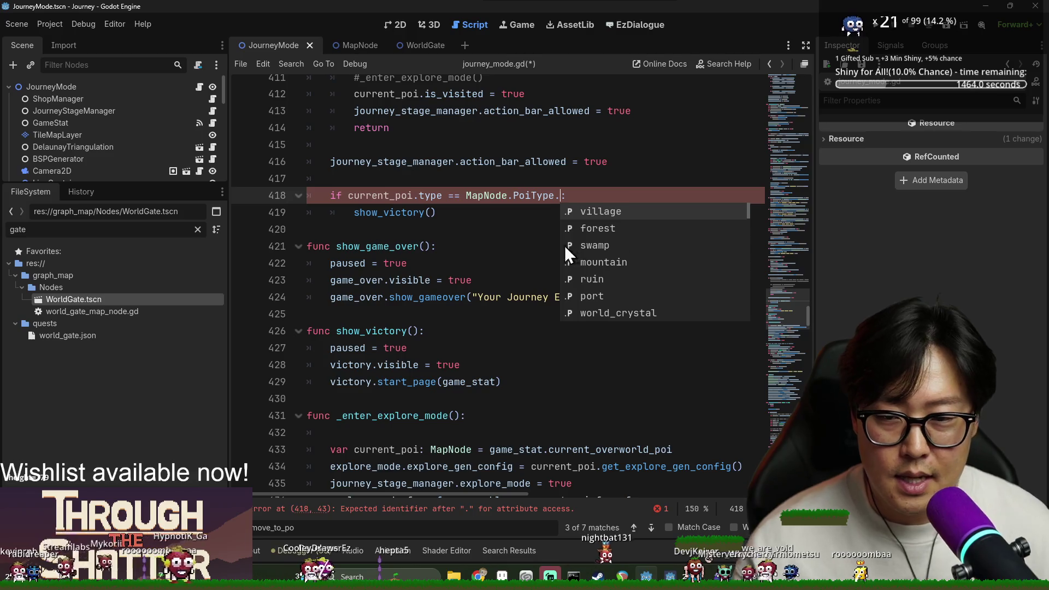
pyautogui.click(447, 213)
pyautogui.doubleClick(394, 213)
pyautogui.click(447, 213)
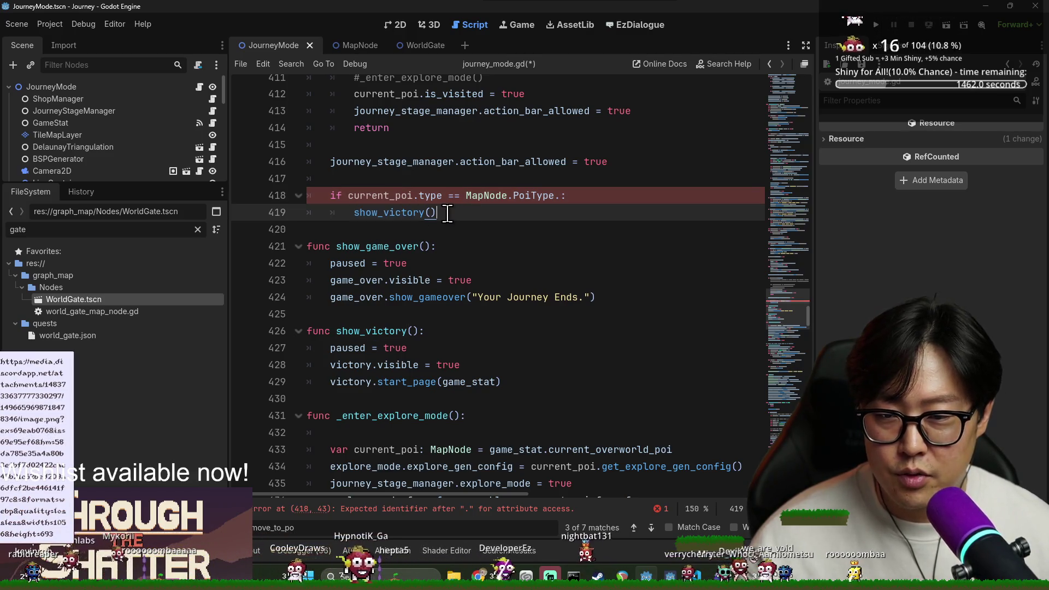
# Comment out the world_crystal check and show_victory() lines, then save journey_mode.gd
pyautogui.click(452, 196)
pyautogui.moveTo(437, 213)
pyautogui.mouseDown()
pyautogui.moveTo(311, 200)
pyautogui.moveTo(393, 211)
pyautogui.mouseUp()
pyautogui.hotkey('ctrl', 'z')
pyautogui.hotkey('ctrl', 'z')
pyautogui.click(434, 202)
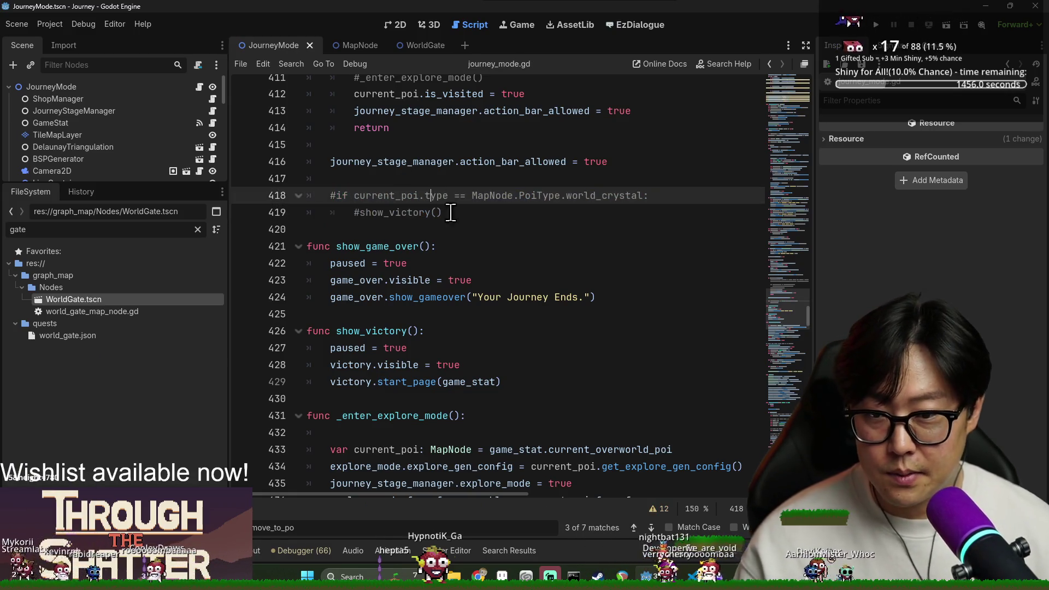
pyautogui.hotkey('ctrl', 's')
pyautogui.click(420, 246)
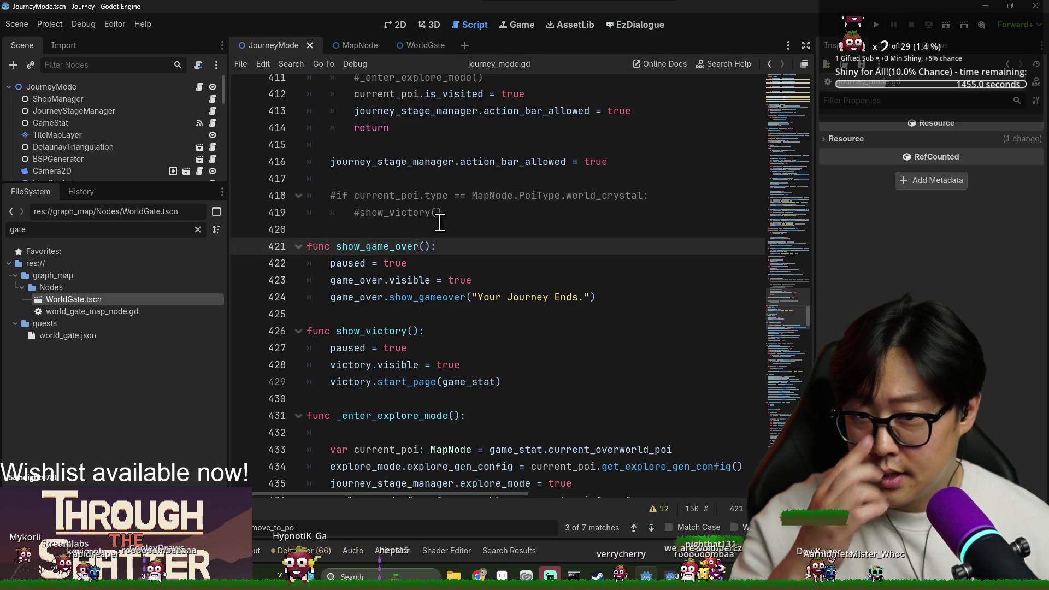
pyautogui.click(478, 195)
pyautogui.hotkey('ctrl', 's')
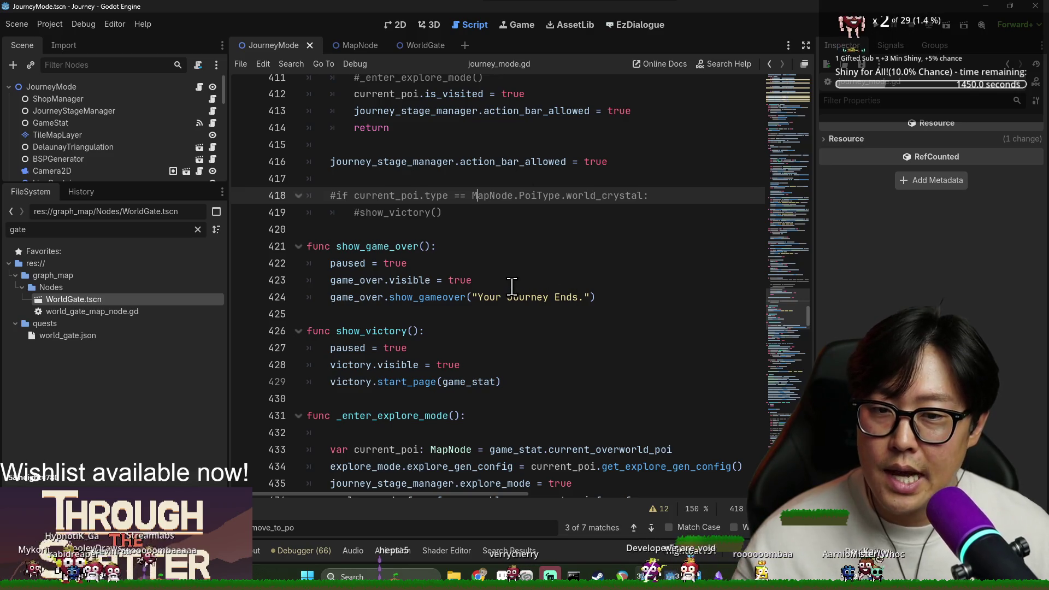
# Show world_gate.json's access gate node emitting end_demo_msg, enlarge the Scene dock, and select DialoguePanel
pyautogui.click(606, 30)
pyautogui.click(496, 219)
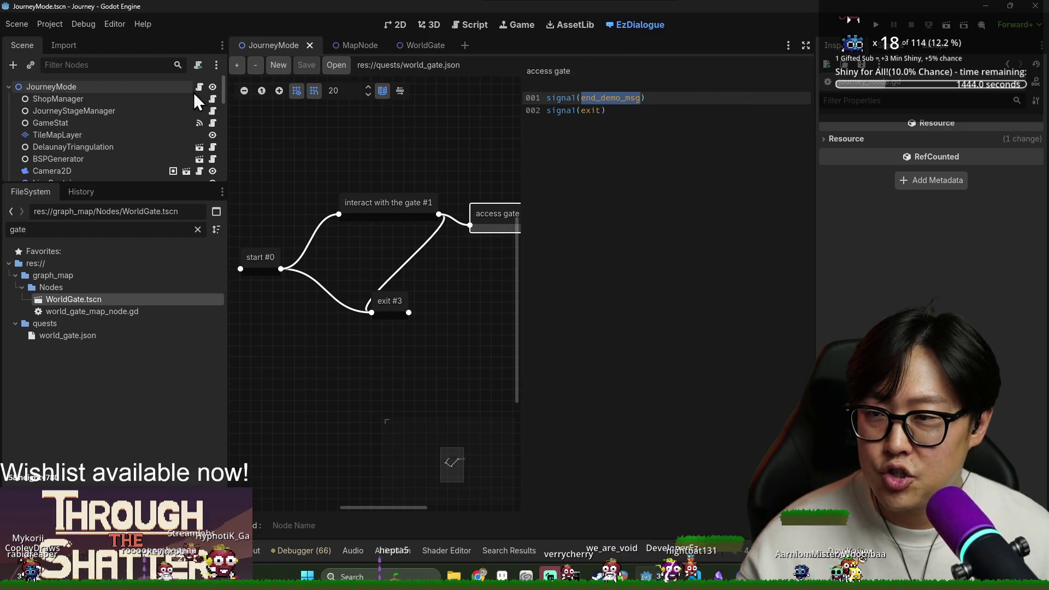
pyautogui.scroll(-5, 180, 129)
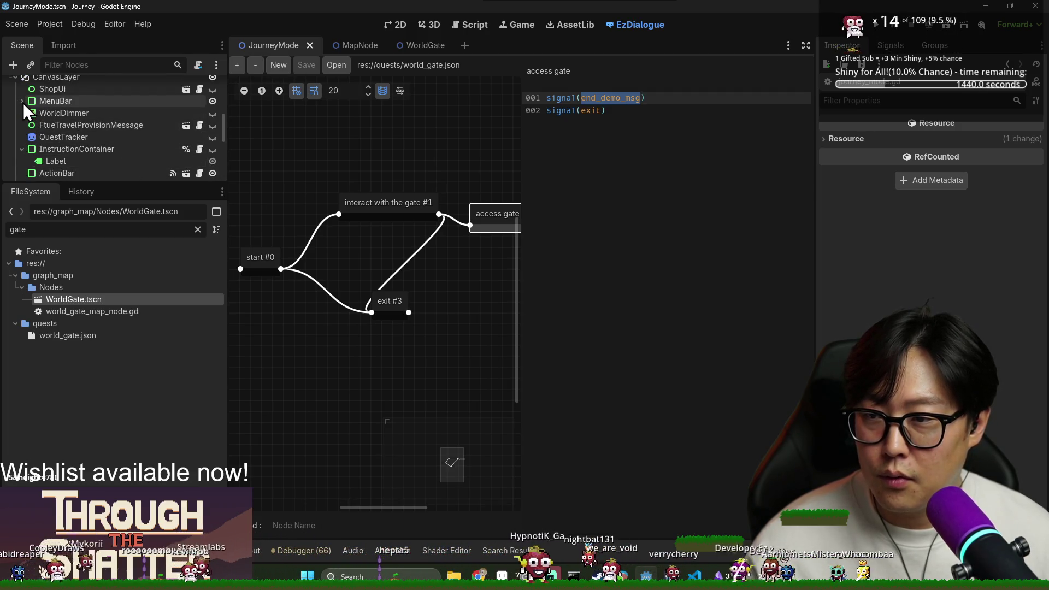
pyautogui.scroll(-4, 37, 150)
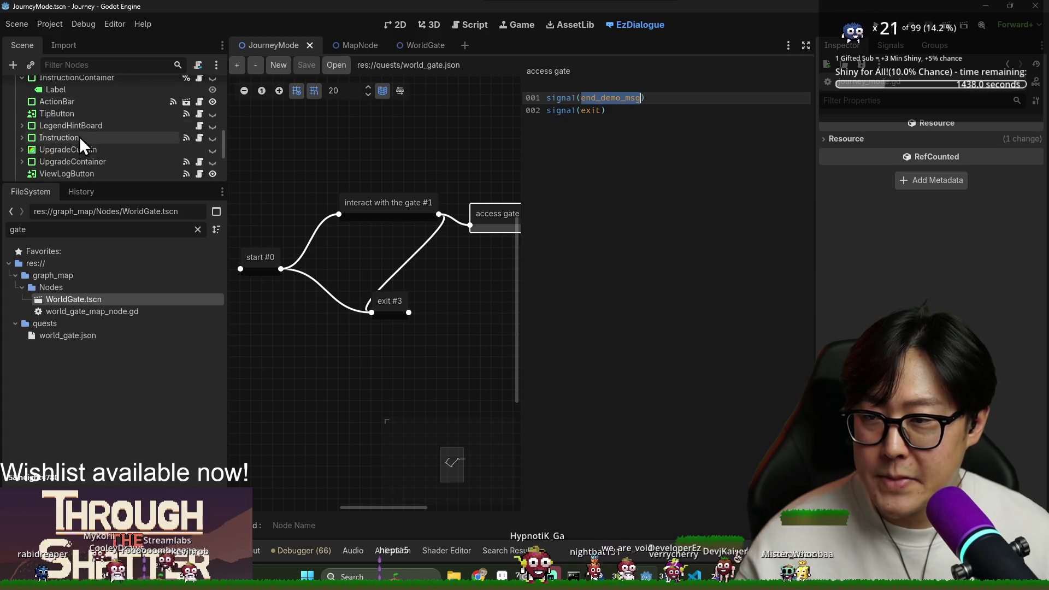
pyautogui.scroll(-2, 82, 143)
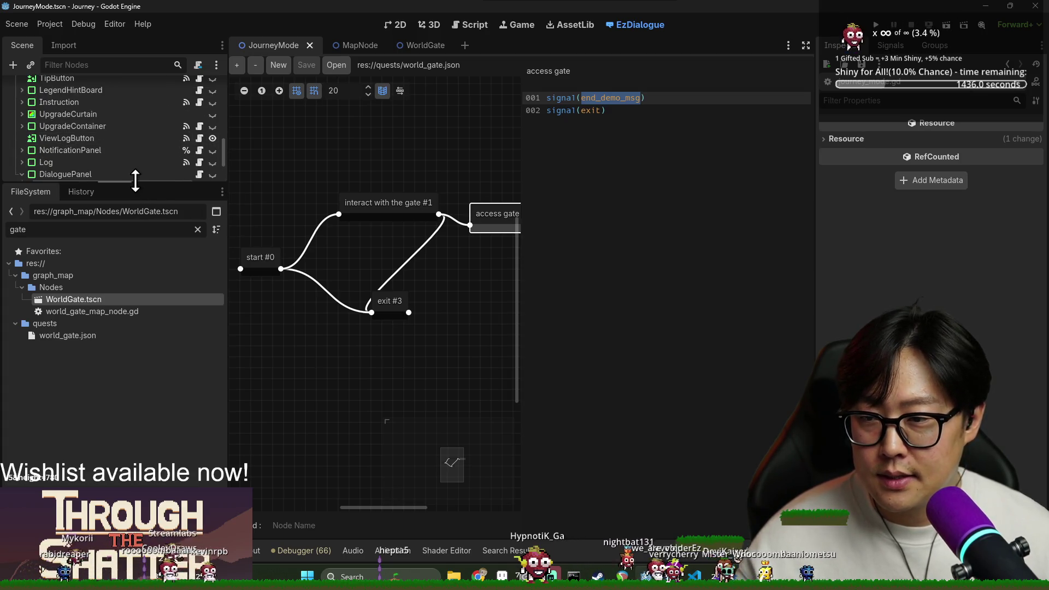
pyautogui.moveTo(135, 181); pyautogui.dragTo(135, 306)
pyautogui.click(74, 238)
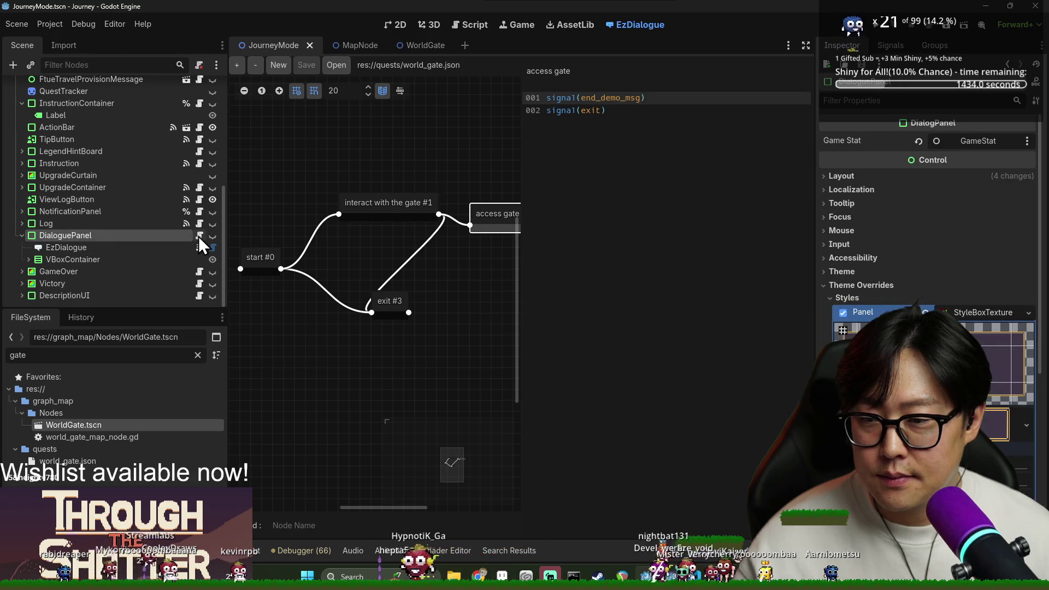
# In DialogPanel.gd, add an 'elif params[0] == "end_demo_msg":' branch after the has_item branch
pyautogui.click(199, 235)
pyautogui.scroll(-5, 480, 290)
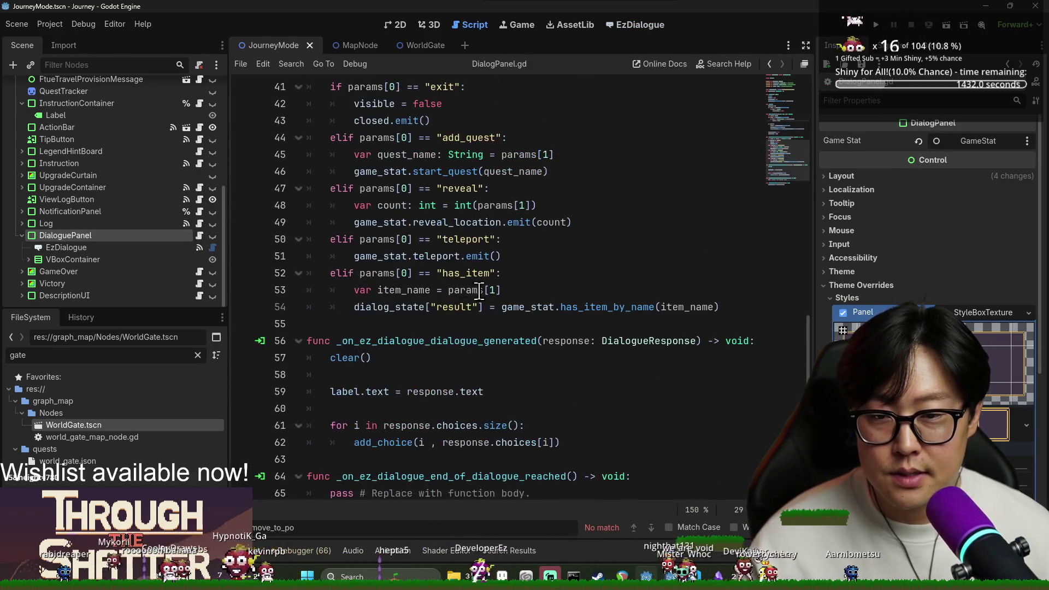
pyautogui.click(754, 303)
pyautogui.press('Return')
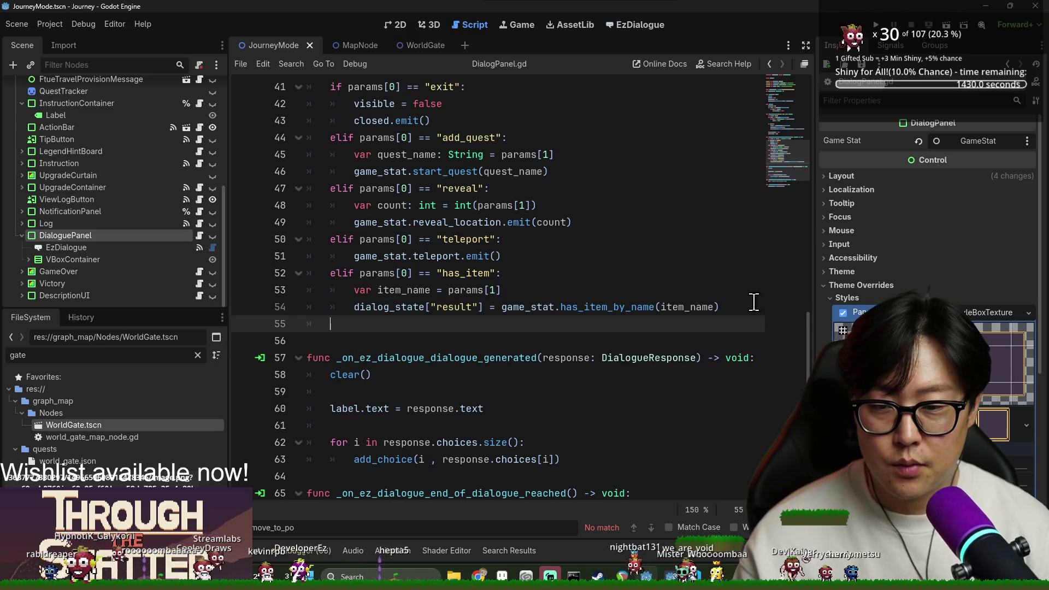
pyautogui.write('if params[-0')
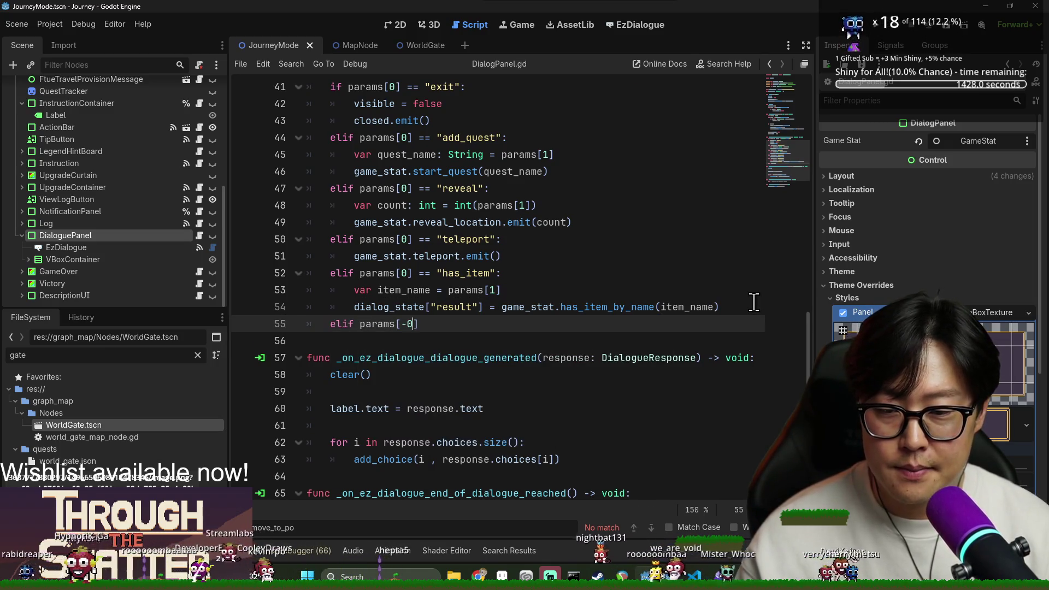
pyautogui.press('BackSpace')
pyautogui.write('= "end_demo_msg"')
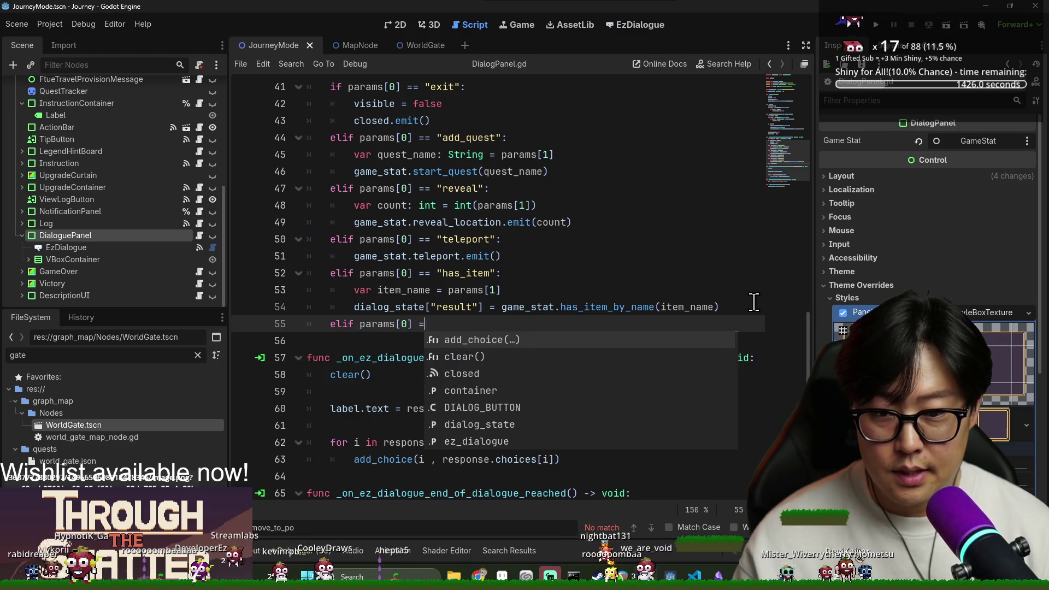
pyautogui.write(':')
pyautogui.press('Return')
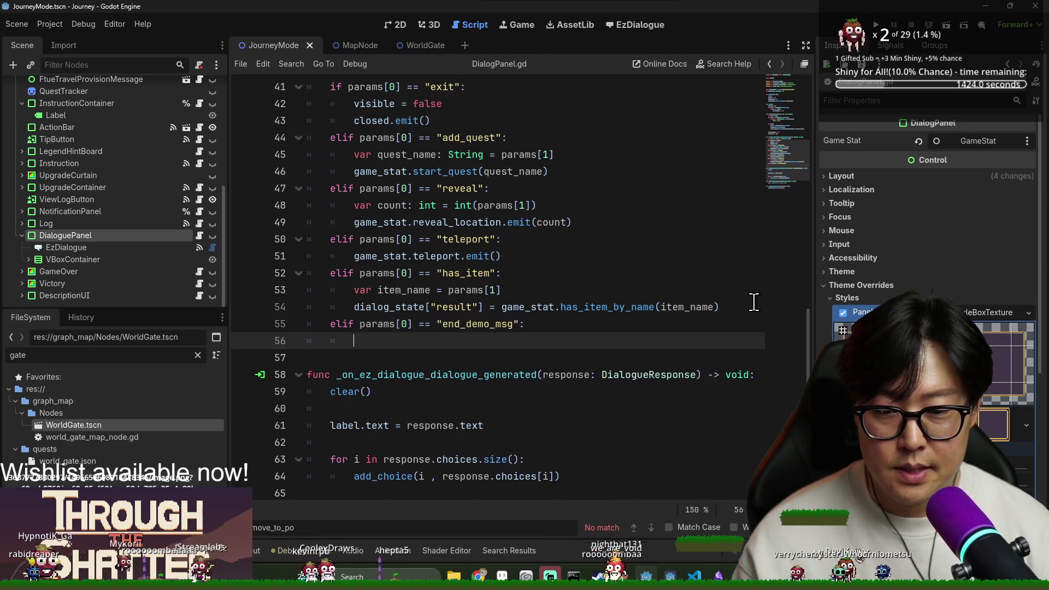
pyautogui.scroll(-2, 378, 235)
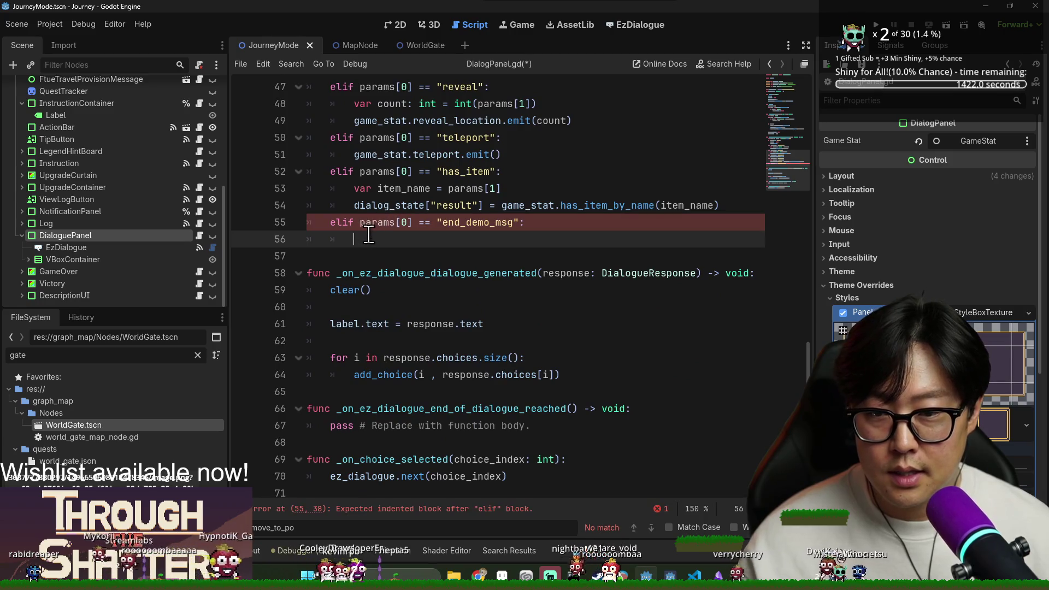
pyautogui.scroll(3, 295, 238)
pyautogui.scroll(5, 137, 181)
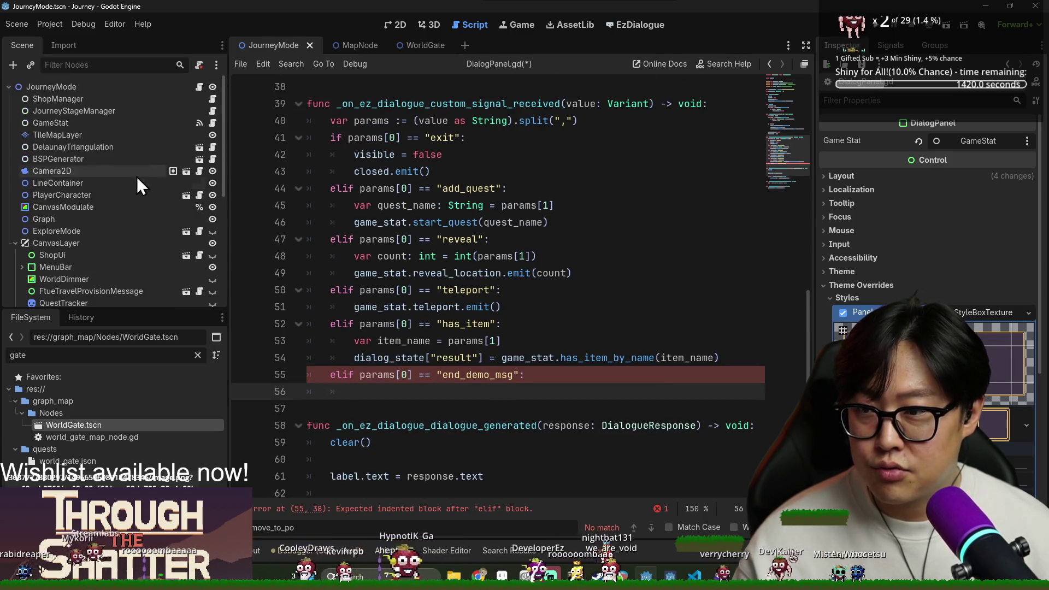
# Declare signal end_of_demo_reached() after close_shop_requested in game_stat.gd and save
pyautogui.click(214, 123)
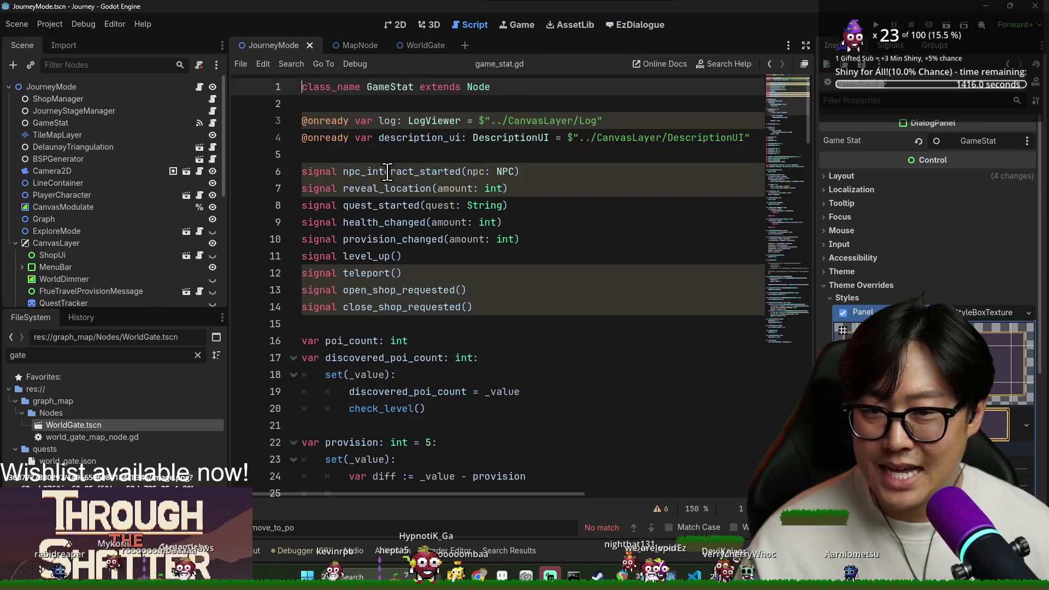
pyautogui.doubleClick(405, 188)
pyautogui.click(495, 307)
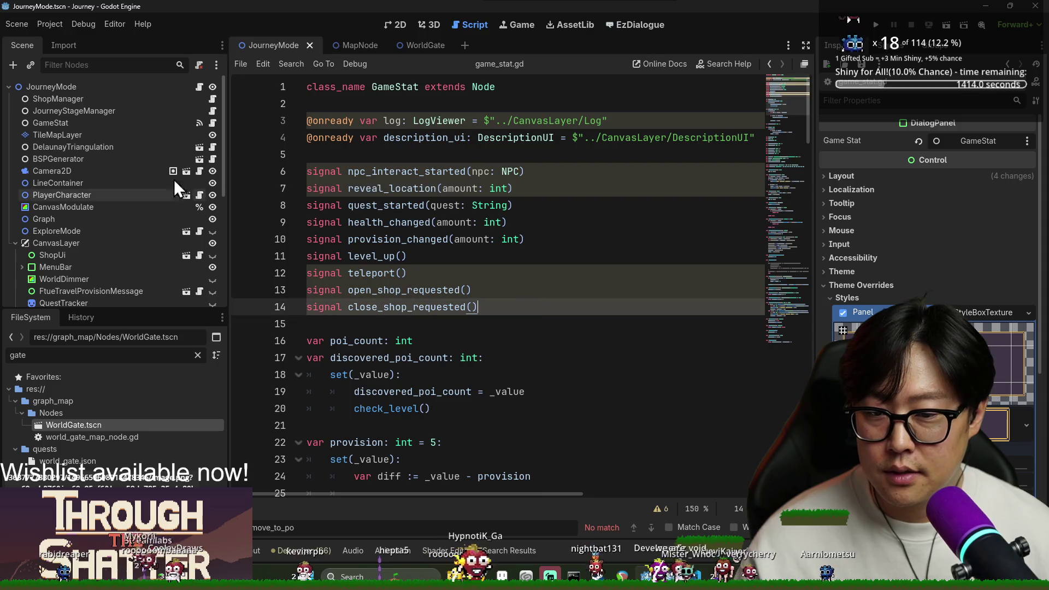
pyautogui.click(212, 111)
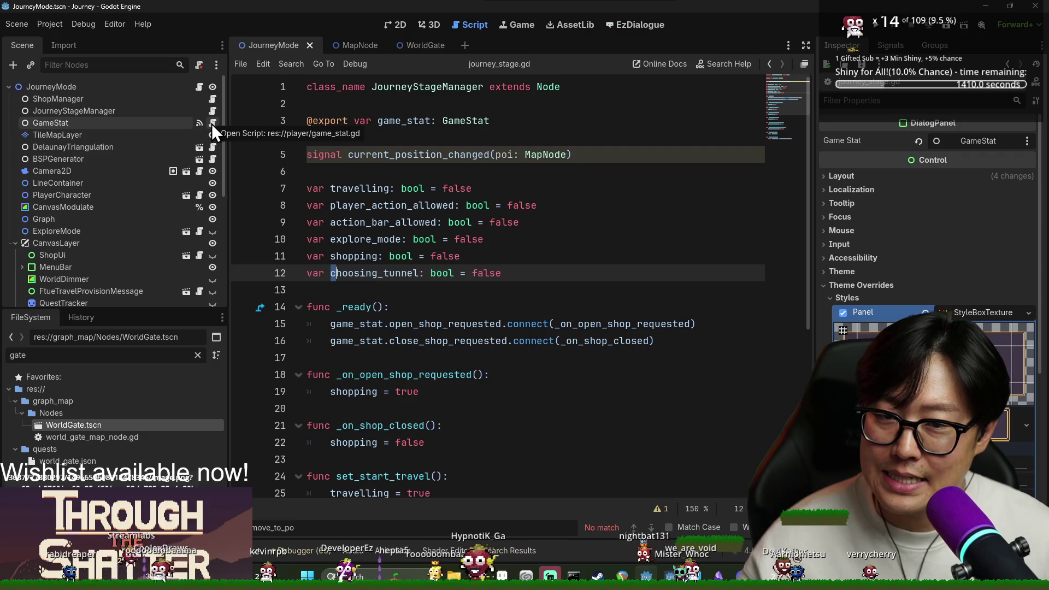
pyautogui.click(213, 123)
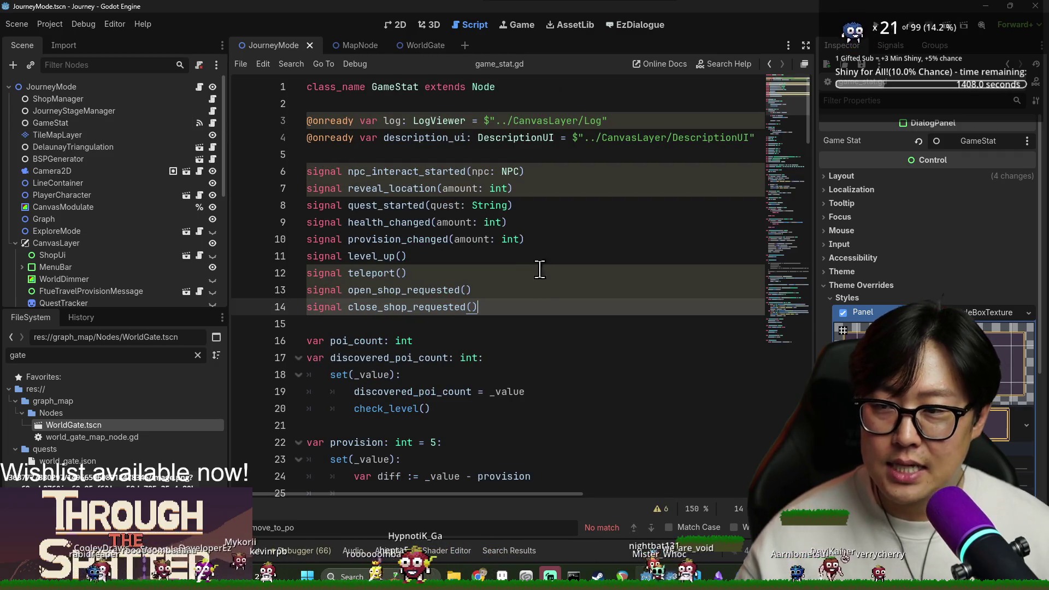
pyautogui.press('Return')
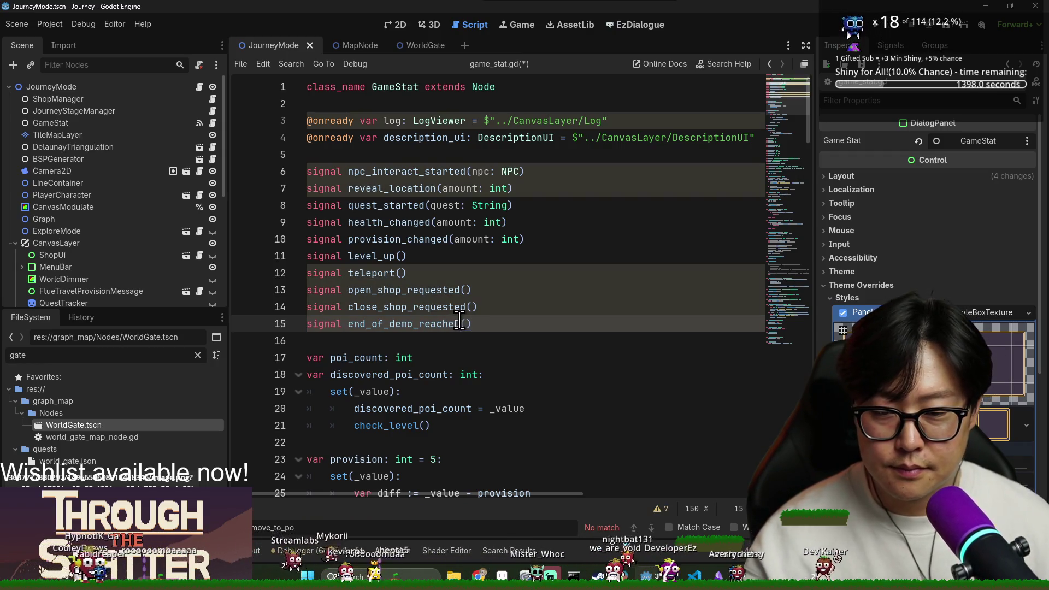
pyautogui.write('d')
pyautogui.doubleClick(425, 325)
pyautogui.hotkey('ctrl', 's')
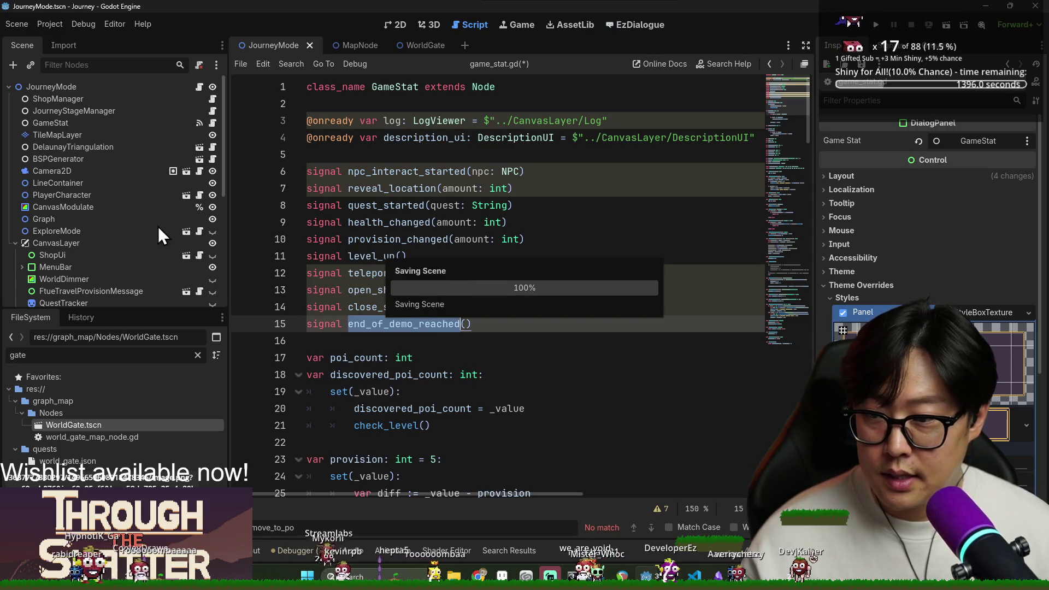
# Return to DialogPanel.gd with the caret in the end_demo_msg branch body
pyautogui.scroll(-5, 148, 251)
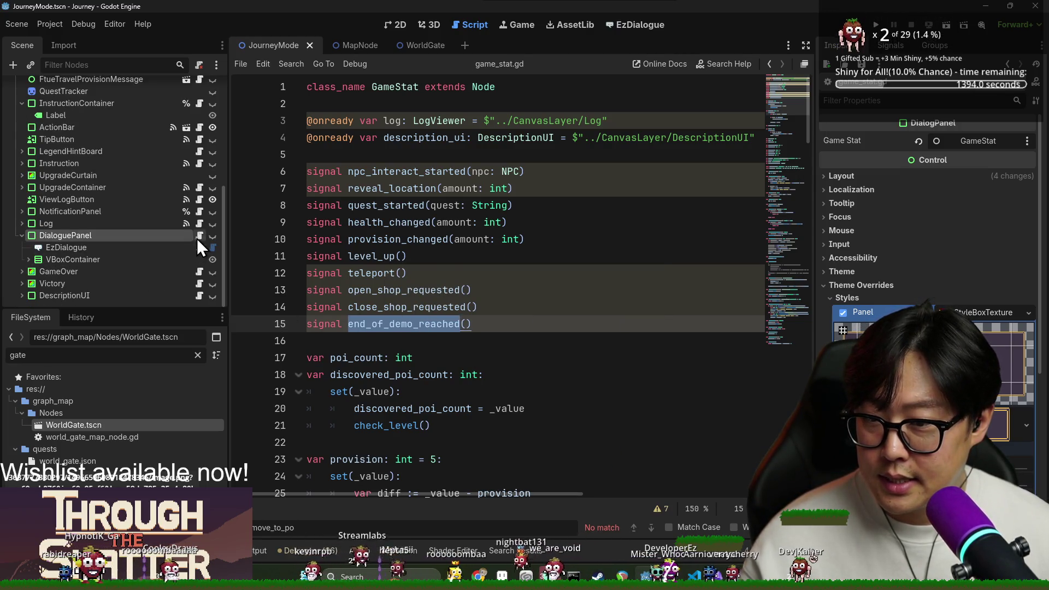
pyautogui.click(199, 236)
pyautogui.click(489, 394)
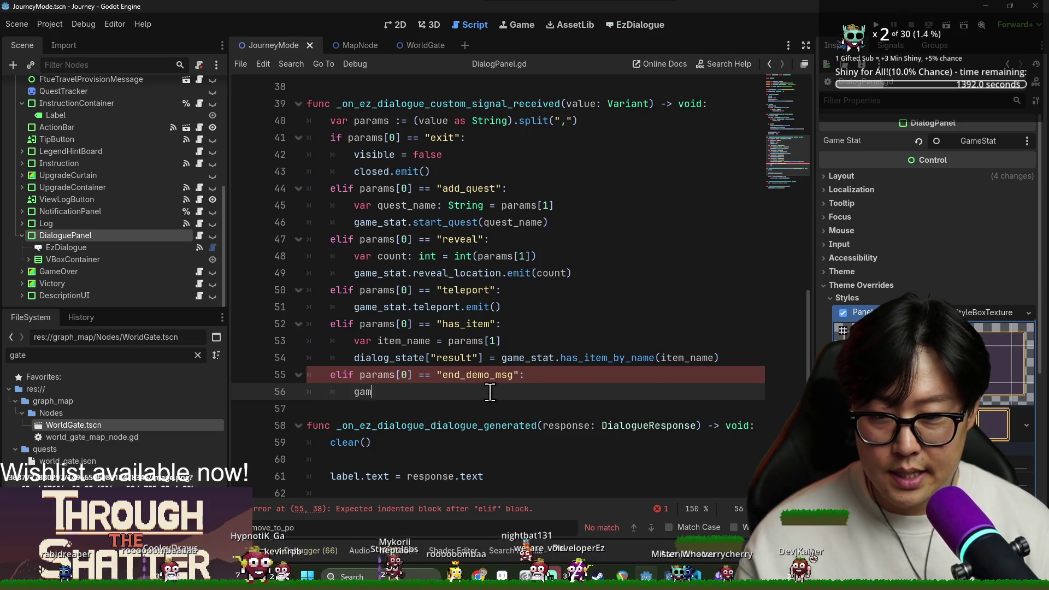
# Make the end_demo_msg branch call game_stat.end_of_demo_reached.emit() and save DialogPanel.gd
pyautogui.write('e_stat.')
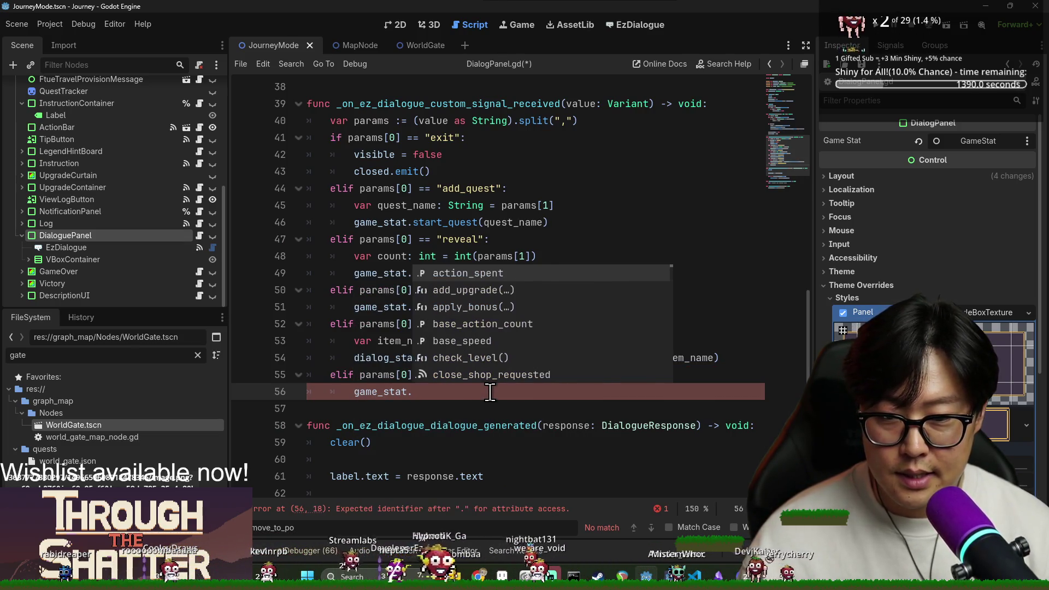
pyautogui.write('end_of_demo_reached.emit()')
pyautogui.hotkey('ctrl', 's')
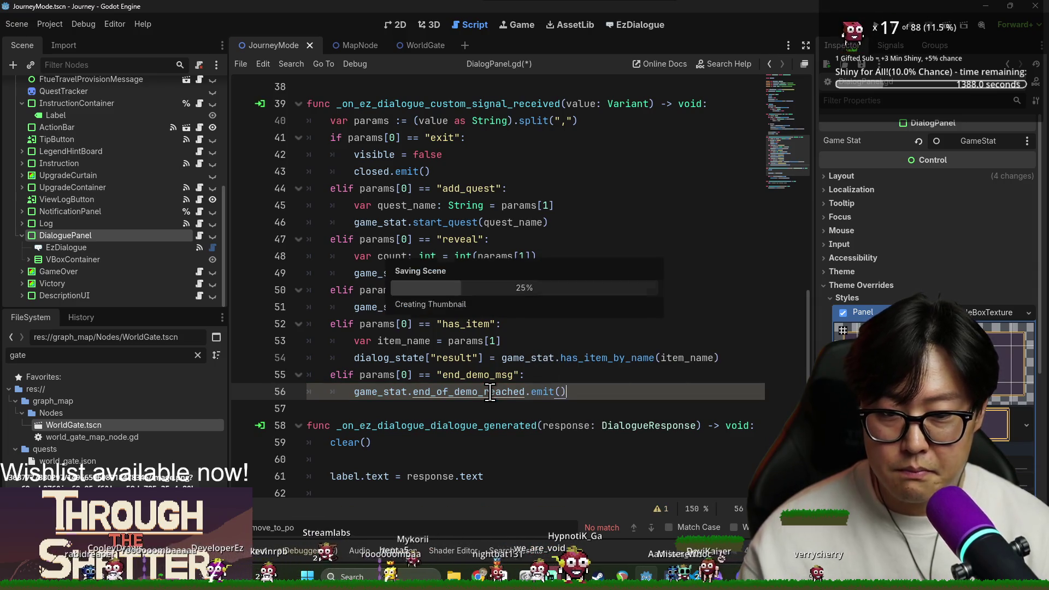
pyautogui.click(383, 256)
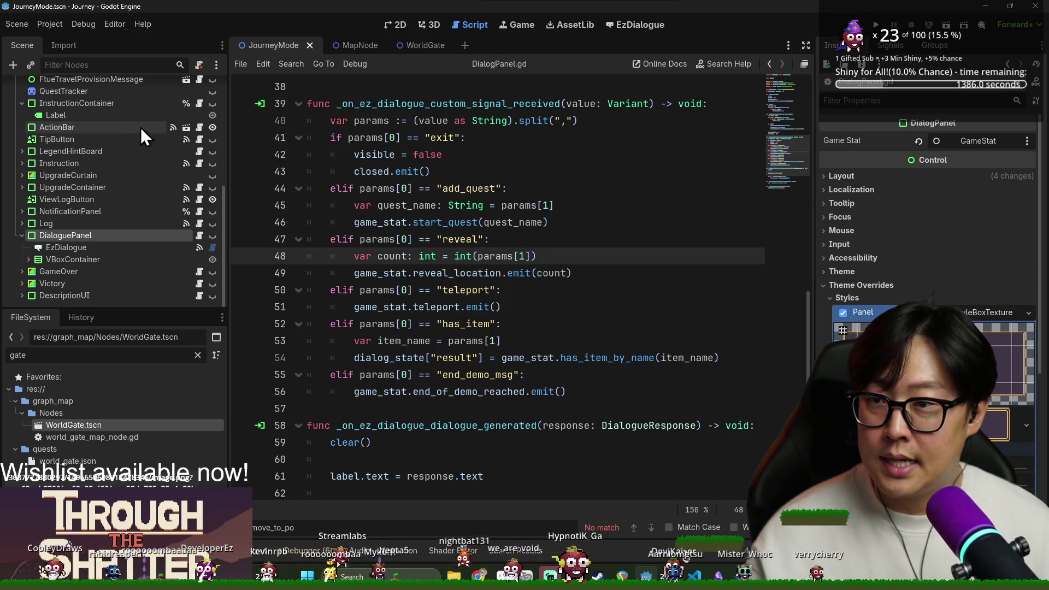
pyautogui.hotkey('ctrl', 's')
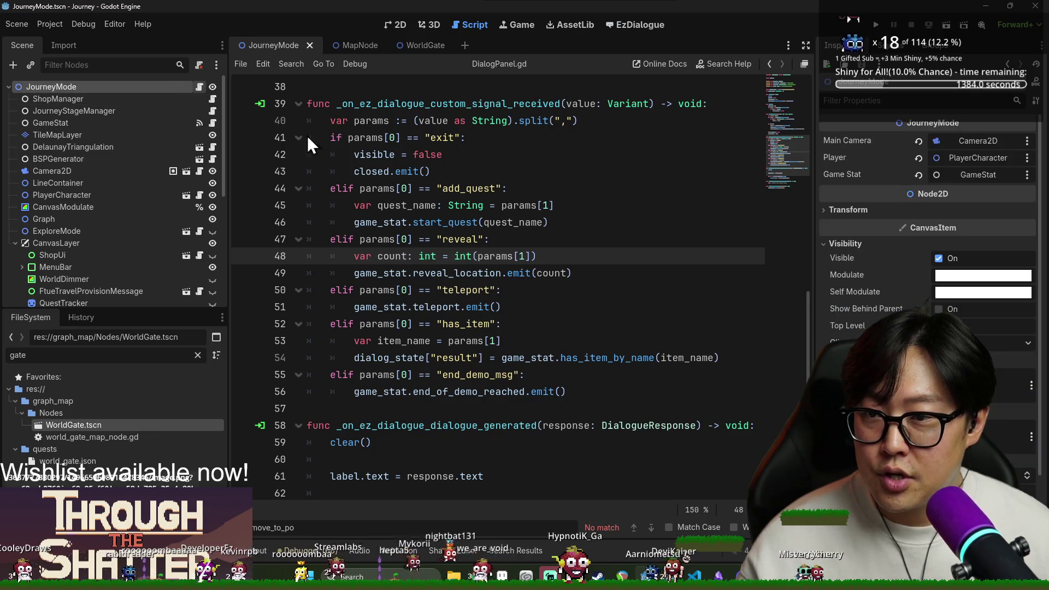
# Search journey_mode.gd for the _ready function
pyautogui.scroll(-8, 547, 202)
pyautogui.scroll(5, 557, 224)
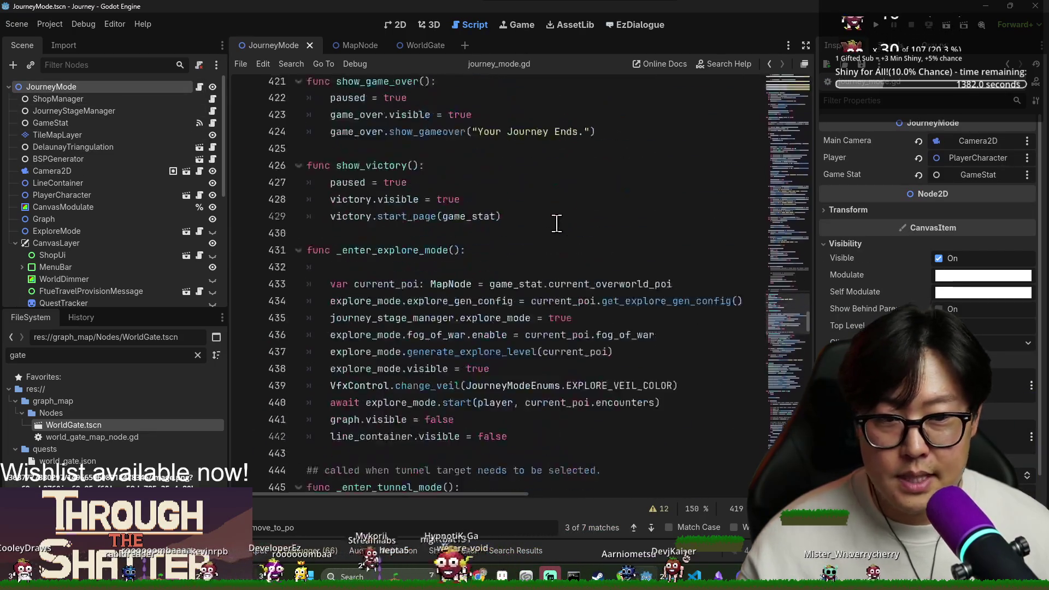
pyautogui.scroll(7, 556, 224)
pyautogui.hotkey('ctrl', 'f')
pyautogui.write('-rea')
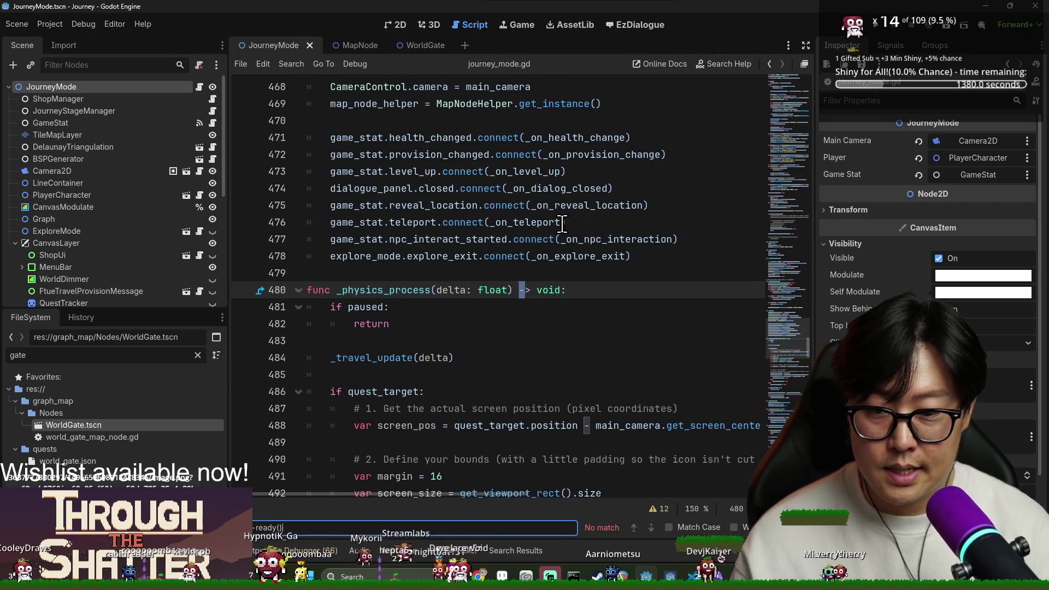
pyautogui.hotkey('ctrl', 'a')
pyautogui.write('_ready')
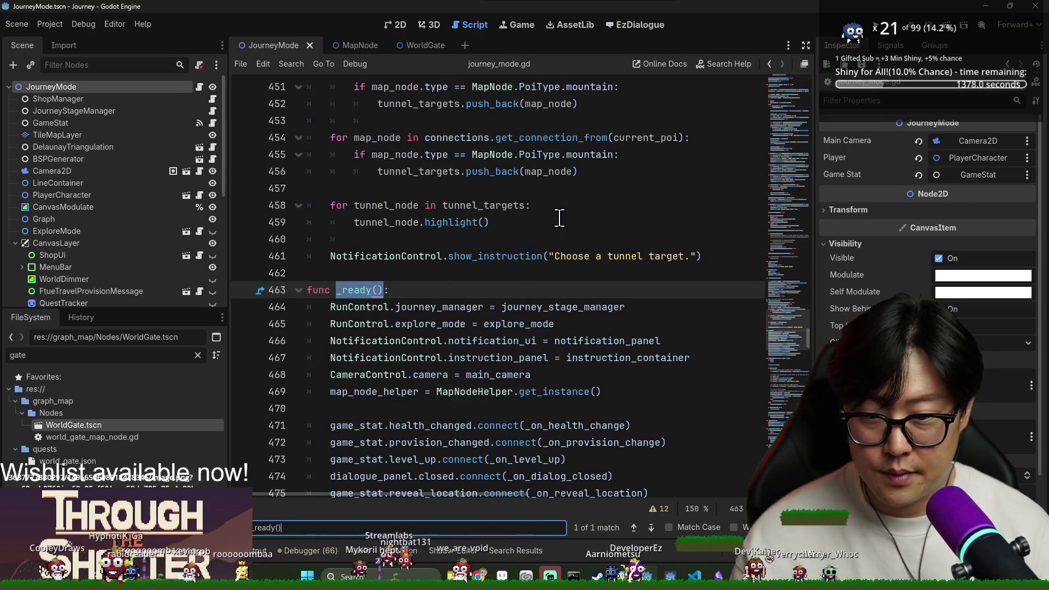
pyautogui.scroll(-4, 531, 279)
pyautogui.click(700, 325)
# In _ready, add game_stat.end_of_demo_reached.connect(_on_end_of_demo) after the npc_interact_started connection
pyautogui.click(679, 344)
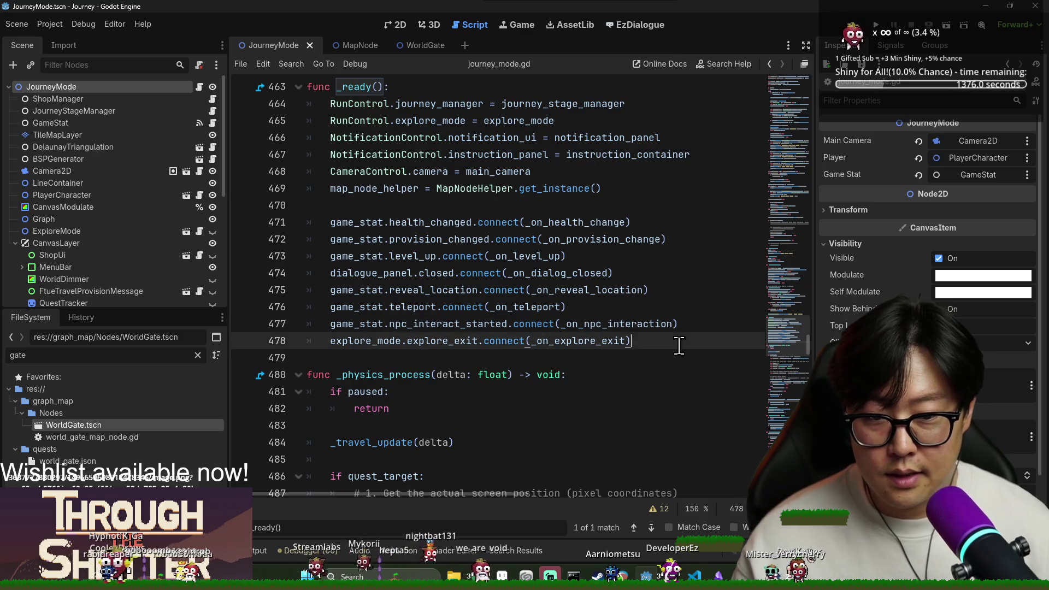
pyautogui.press('Return')
pyautogui.click(690, 324)
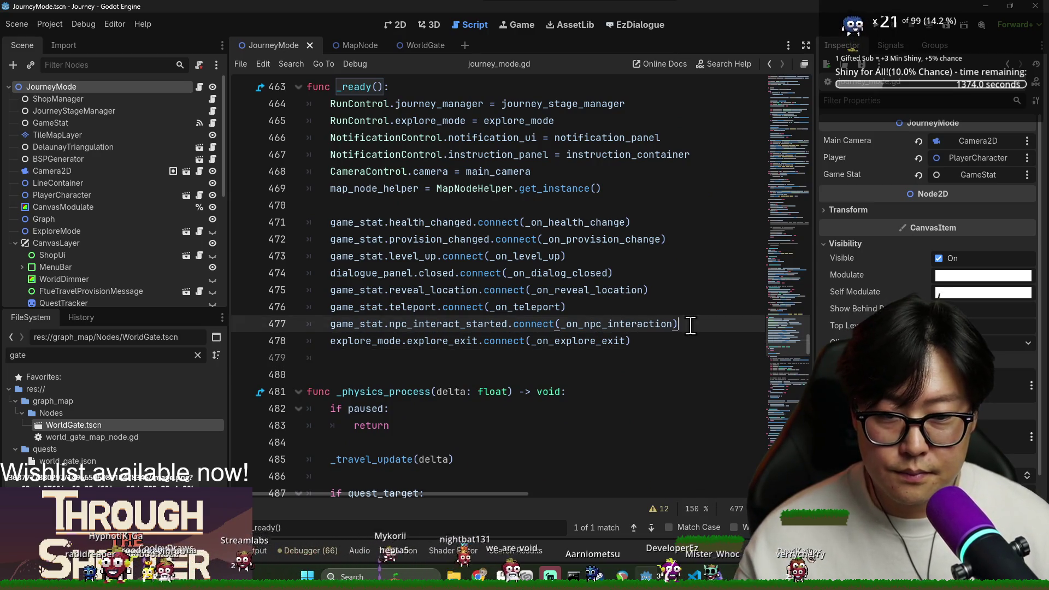
pyautogui.press('Return')
pyautogui.write('game_stat.end')
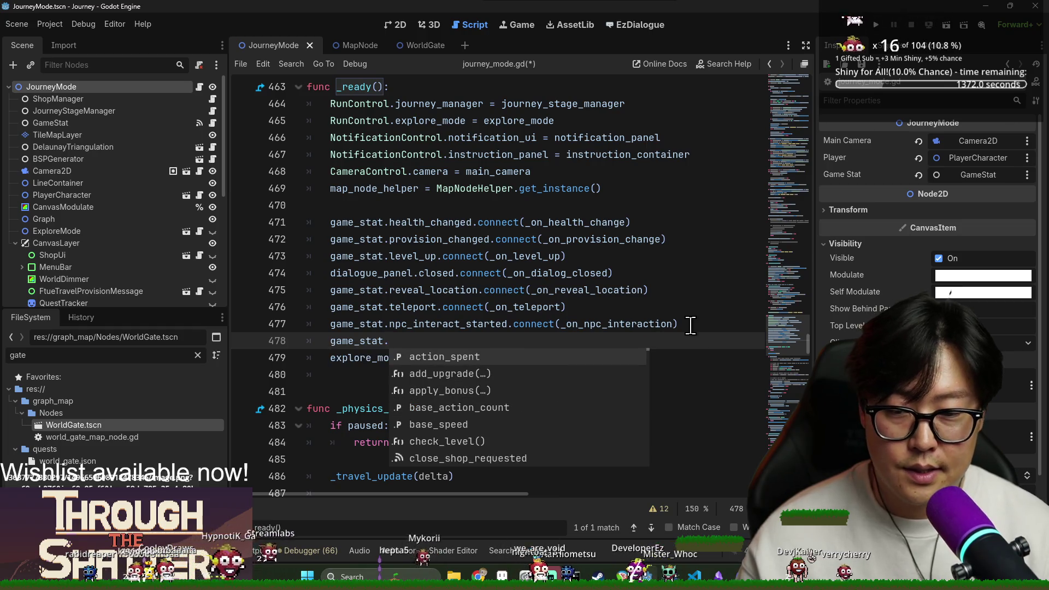
pyautogui.press('Return')
pyautogui.write('.conne')
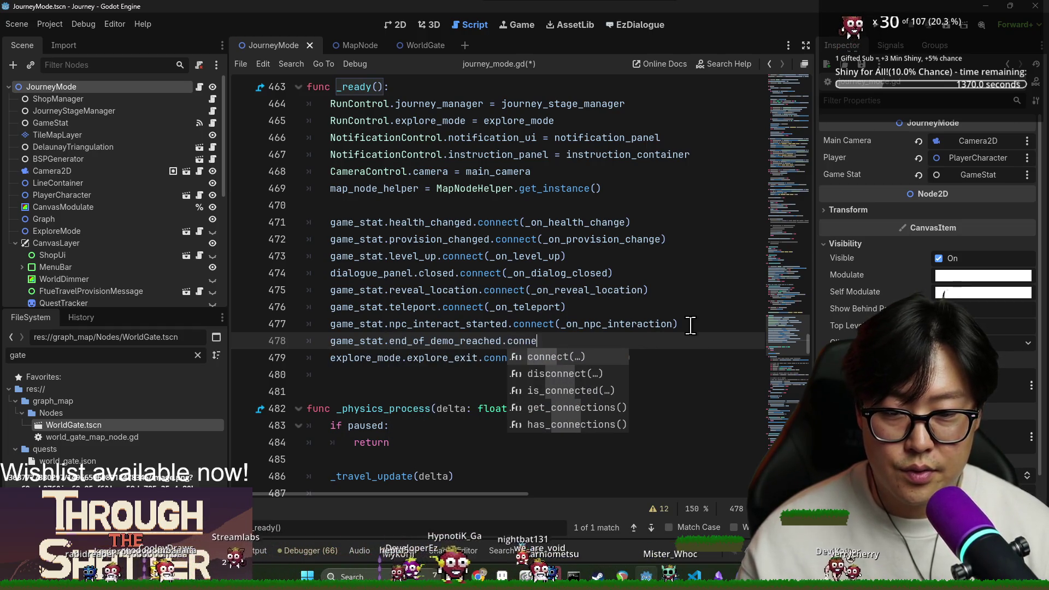
pyautogui.press('Return')
pyautogui.write('_on_end_of_demo())')
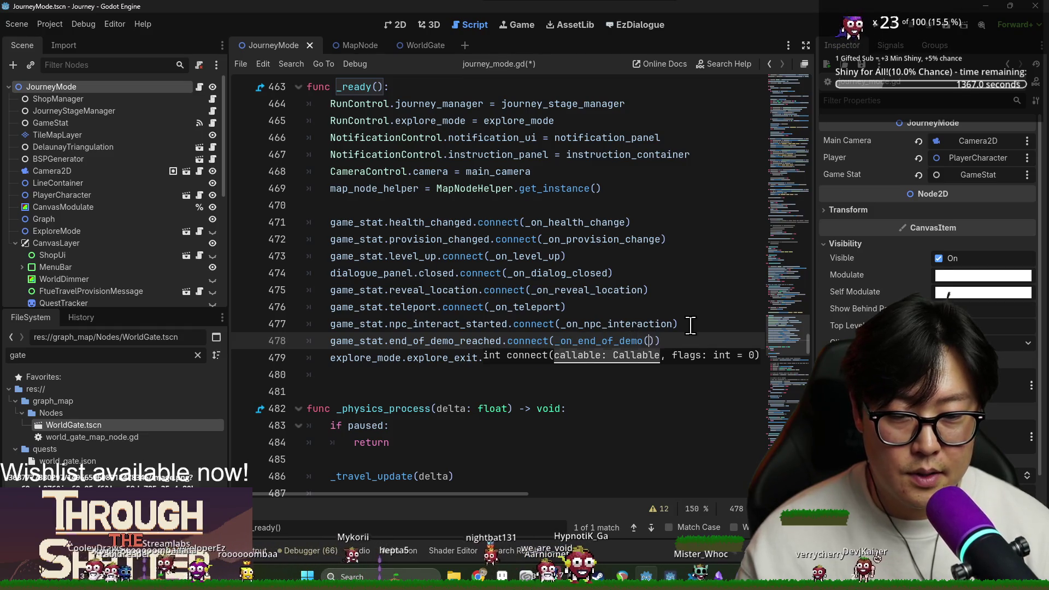
pyautogui.press('BackSpace')
pyautogui.press('Delete')
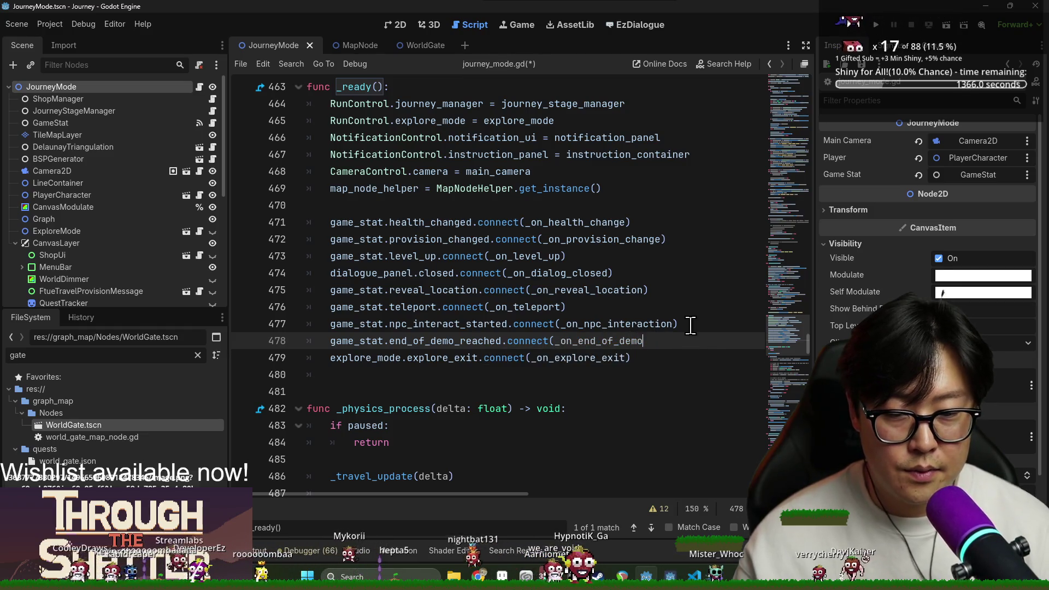
# Write func _on_end_of_demo(): show_victory() after _on_connection_created, save, then switch to Chrome's character sketch
pyautogui.doubleClick(586, 341)
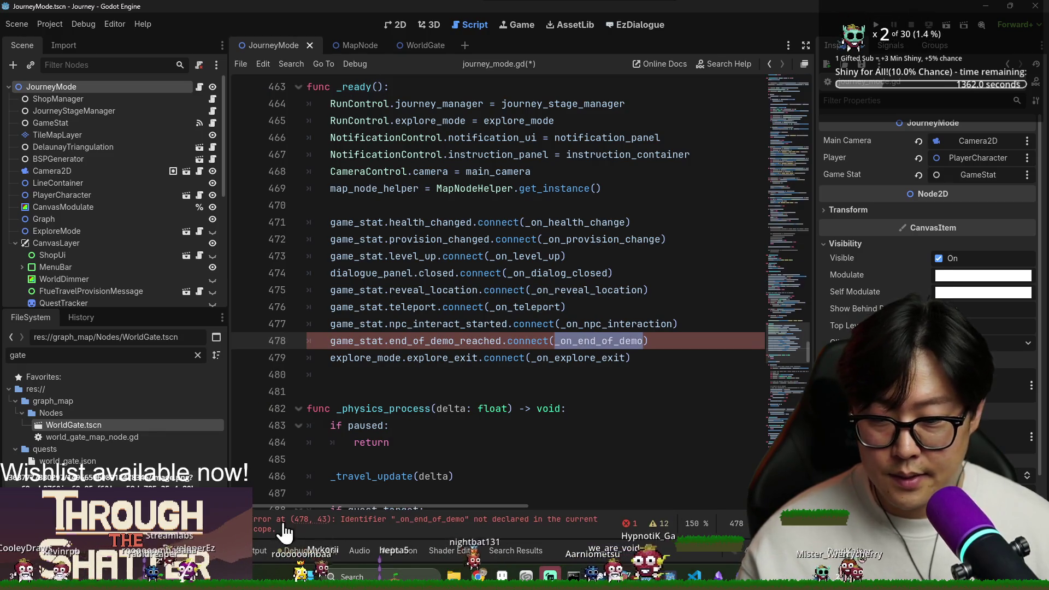
pyautogui.hotkey('ctrl', '\\')
pyautogui.scroll(-5, 287, 465)
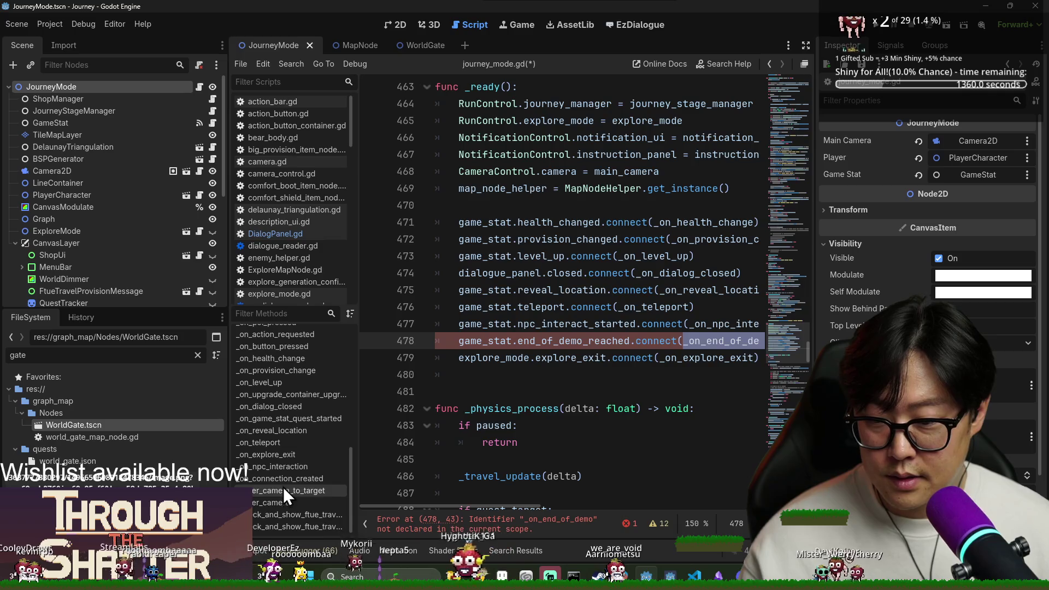
pyautogui.click(283, 478)
pyautogui.scroll(-2, 394, 479)
pyautogui.click(500, 291)
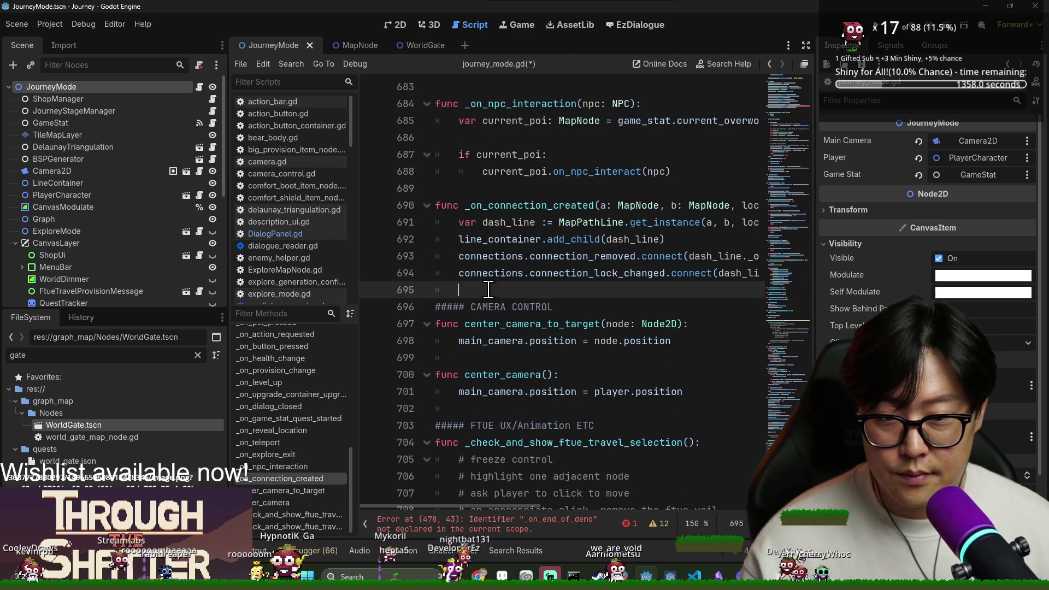
pyautogui.press('Return')
pyautogui.write('func _on_end_of_demo(')
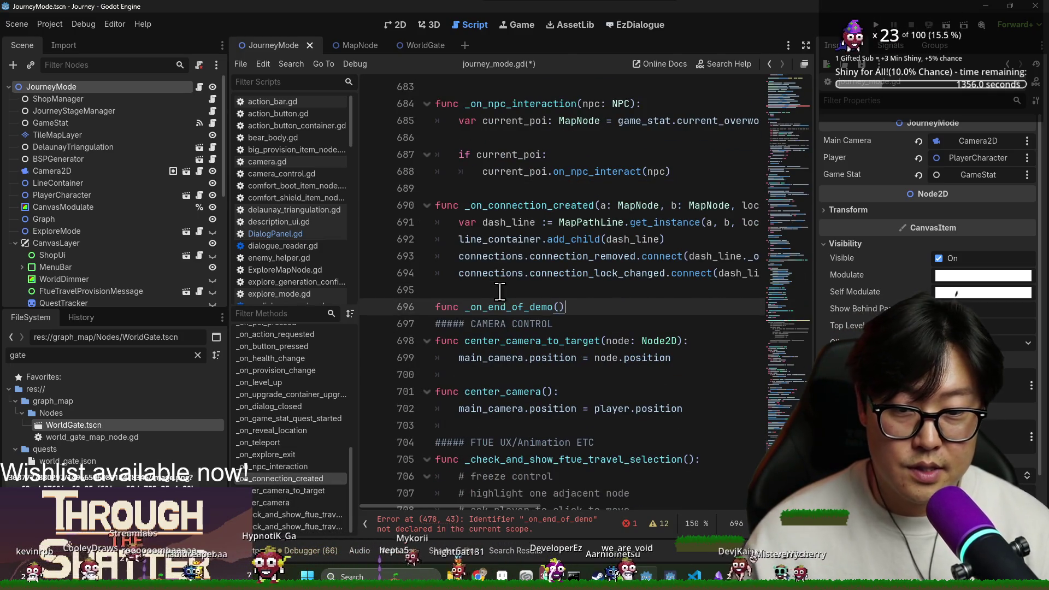
pyautogui.write(':')
pyautogui.press('Return')
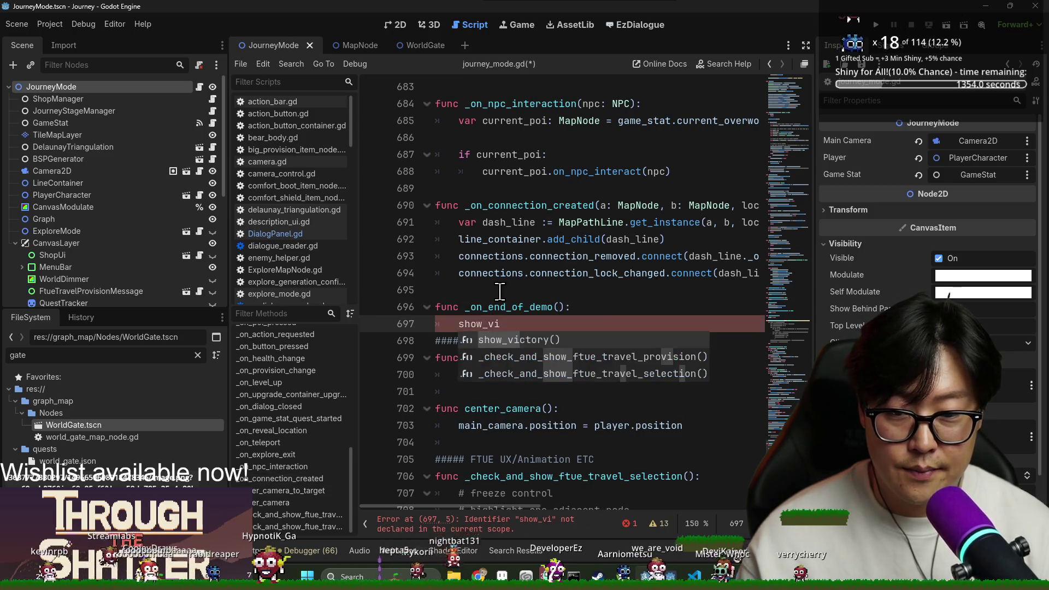
pyautogui.press('Return')
pyautogui.hotkey('ctrl', 's')
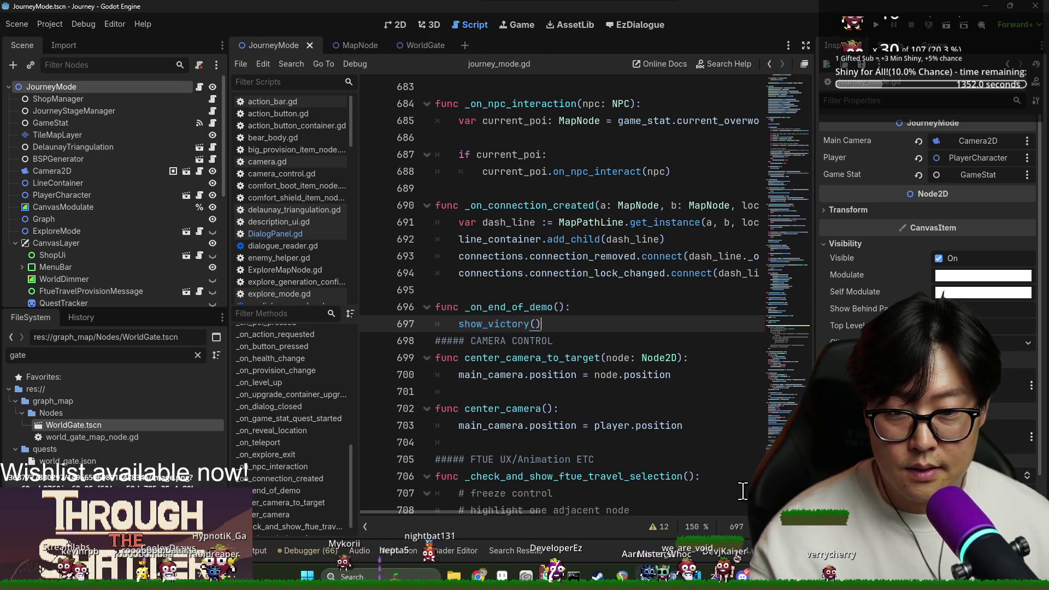
pyautogui.press('Return')
pyautogui.hotkey('ctrl', 's')
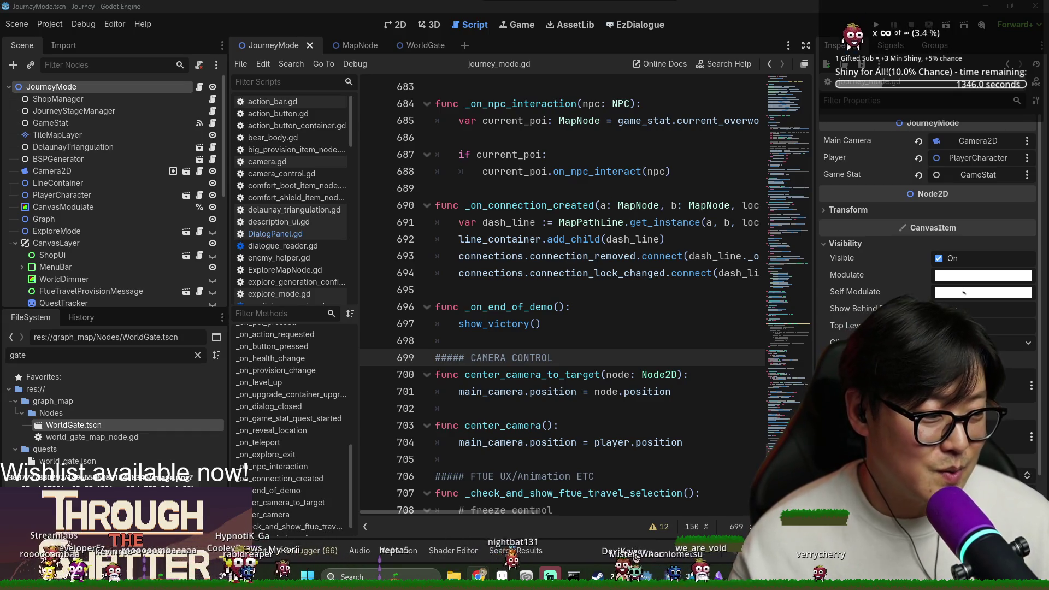
pyautogui.hotkey('alt', 'Tab')
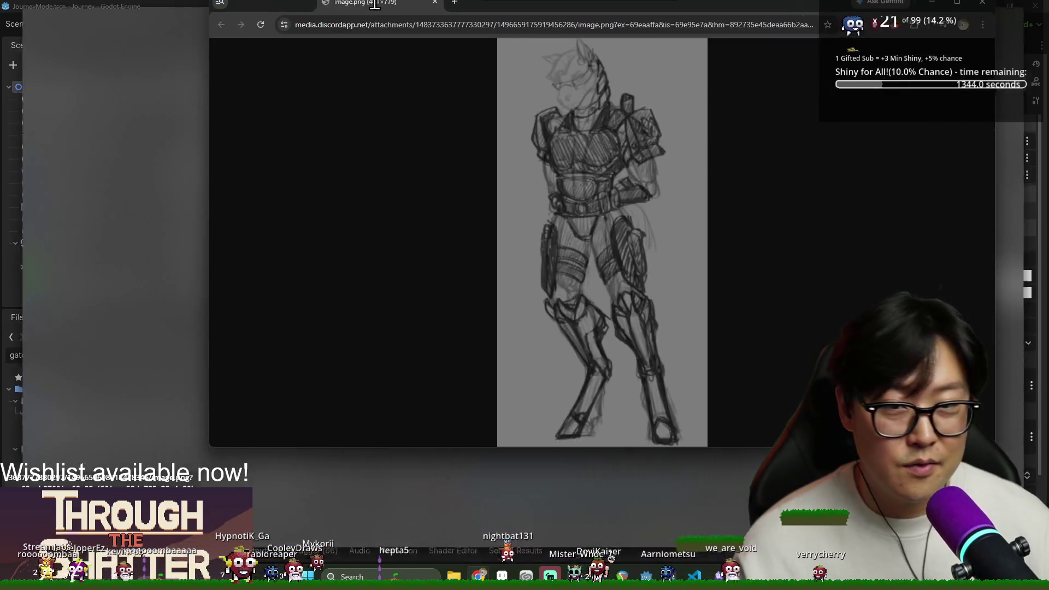
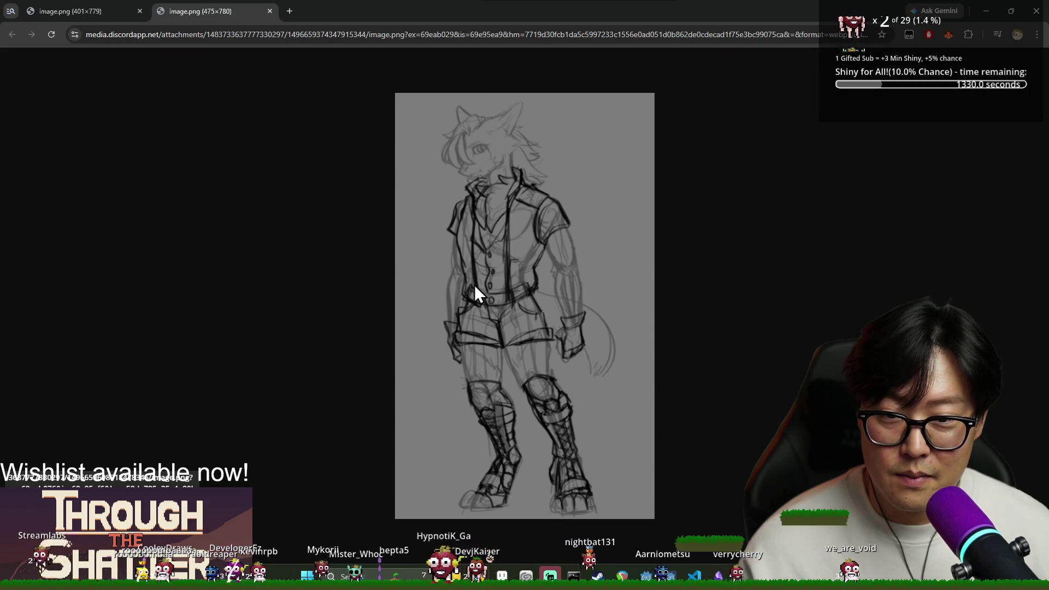
# Compare the sketch tabs, close the wolf sketch, and minimize Chrome to return to Godot
pyautogui.click(68, 1)
pyautogui.click(189, 1)
pyautogui.click(90, 1)
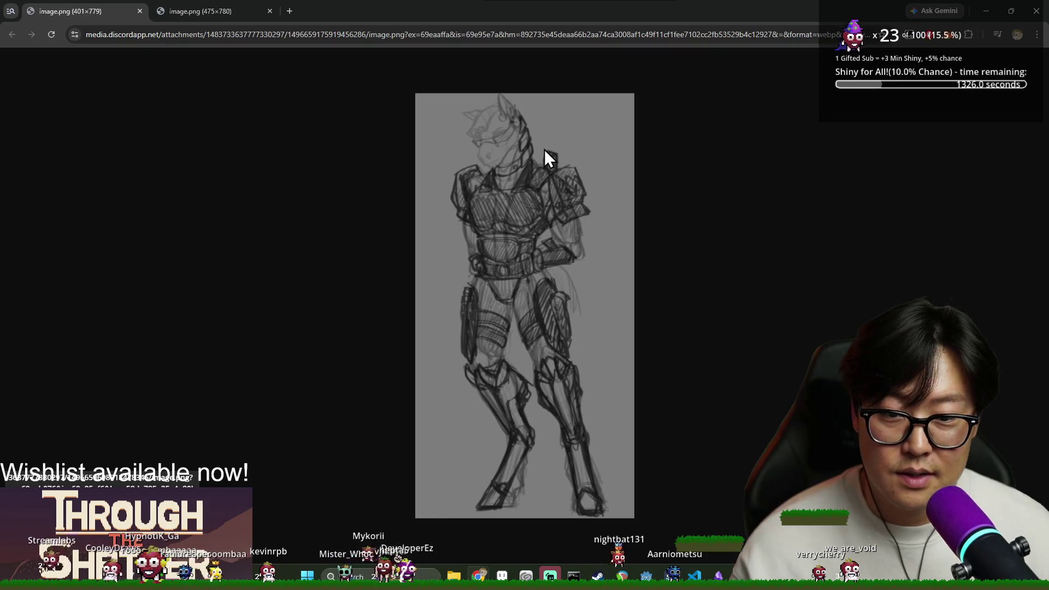
pyautogui.click(218, 1)
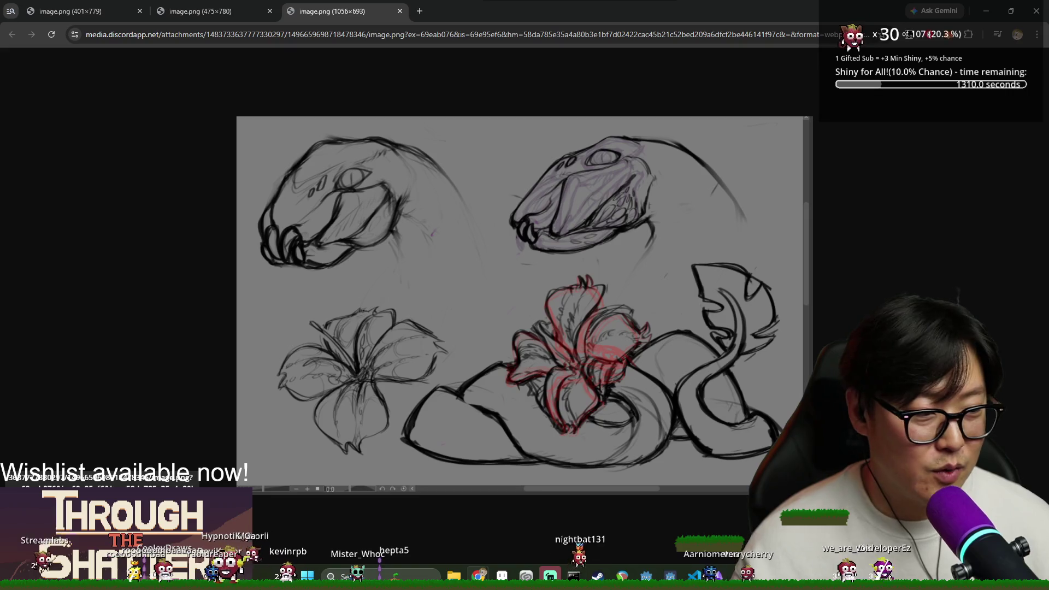
pyautogui.click(169, 11)
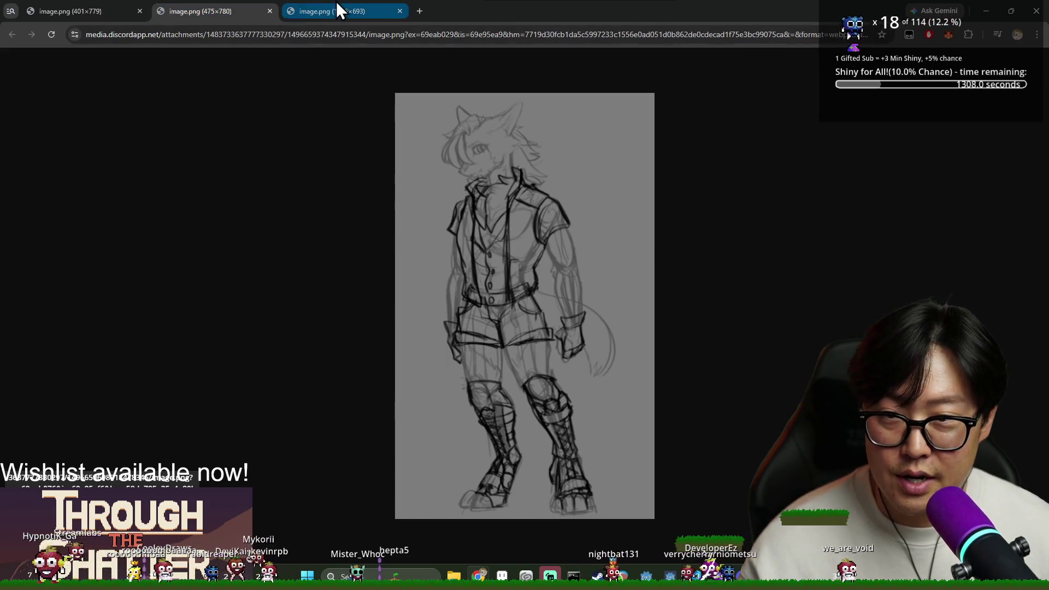
pyautogui.click(338, 8)
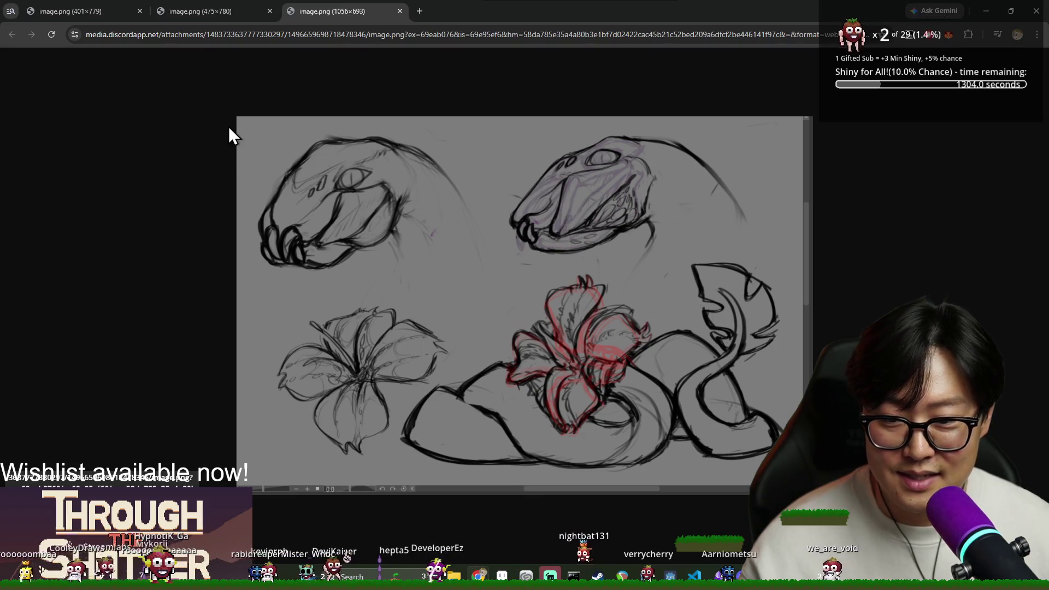
pyautogui.click(224, 12)
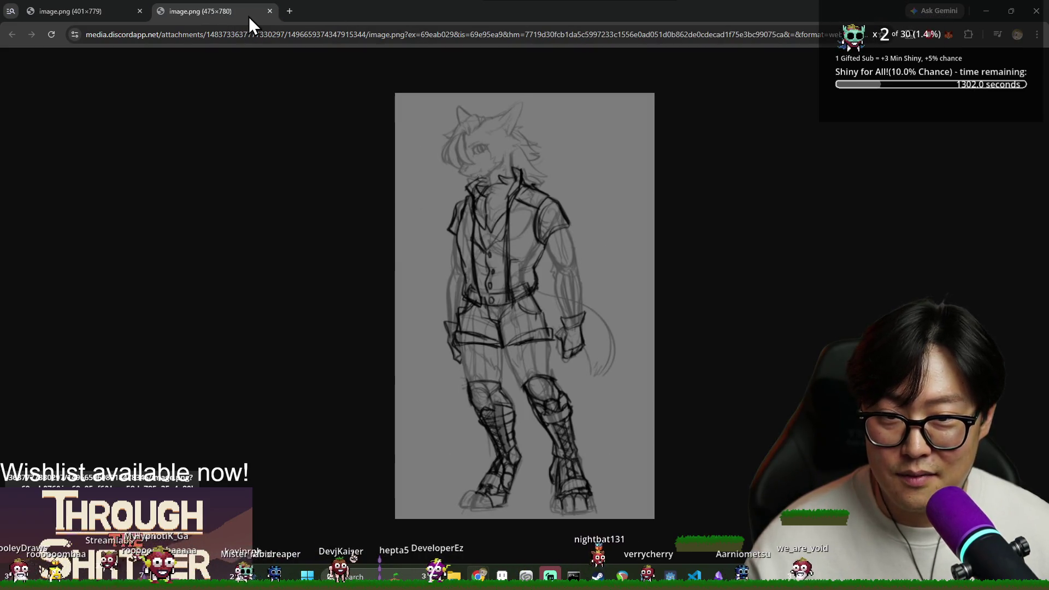
pyautogui.click(269, 12)
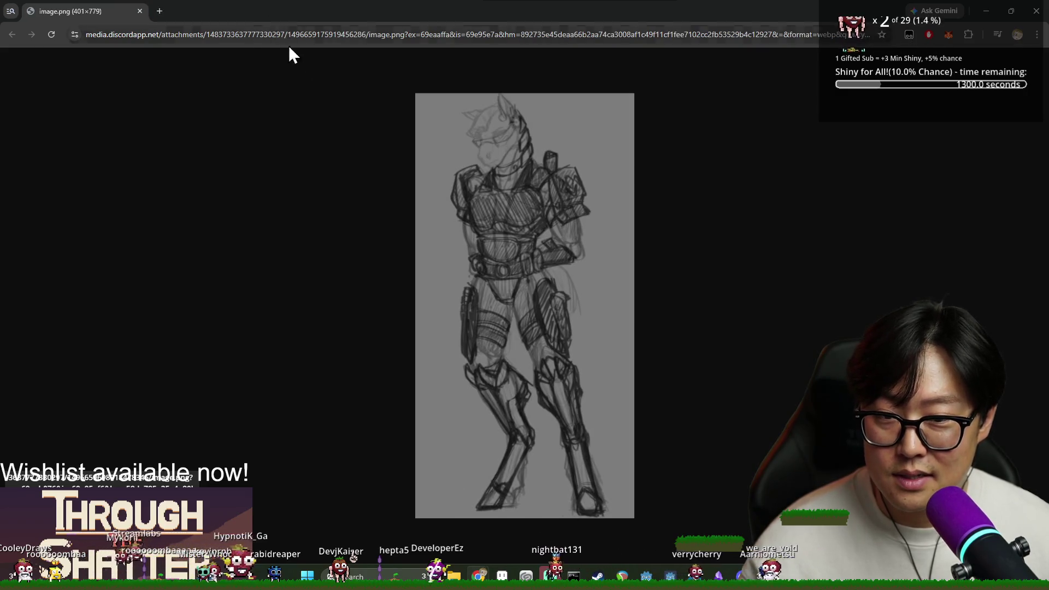
pyautogui.click(1037, 11)
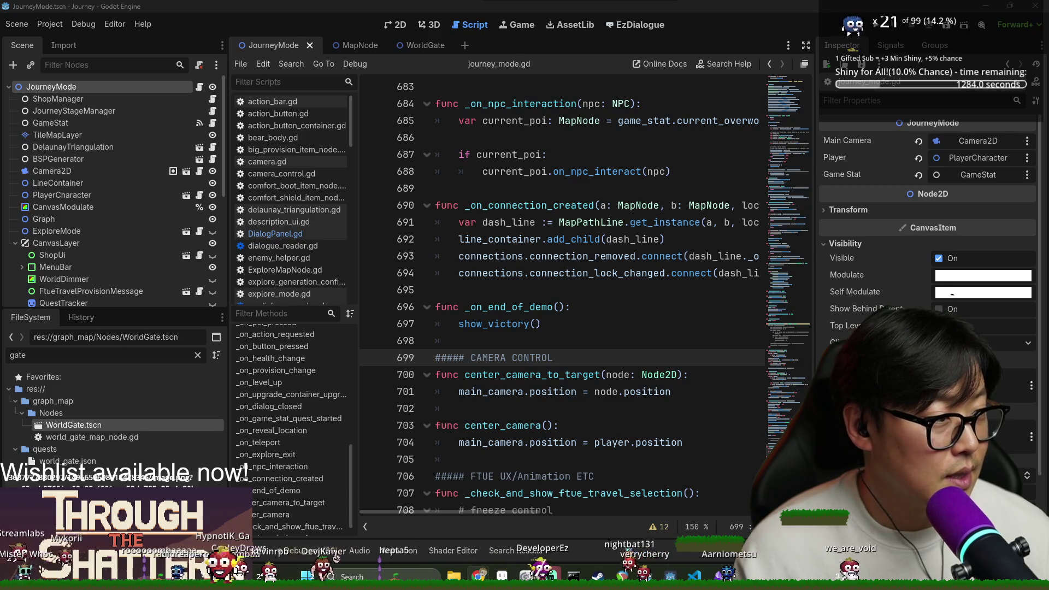
# Hide the script list, check the Output and Debugger panels, and save
pyautogui.press('Up')
pyautogui.press('Up')
pyautogui.press('Up')
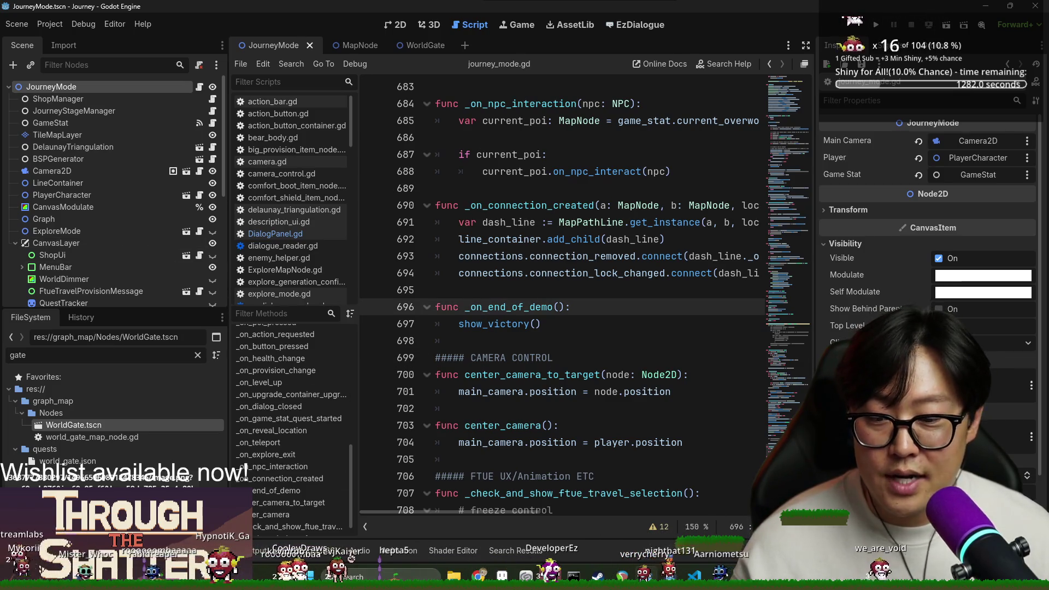
pyautogui.click(365, 525)
pyautogui.click(263, 551)
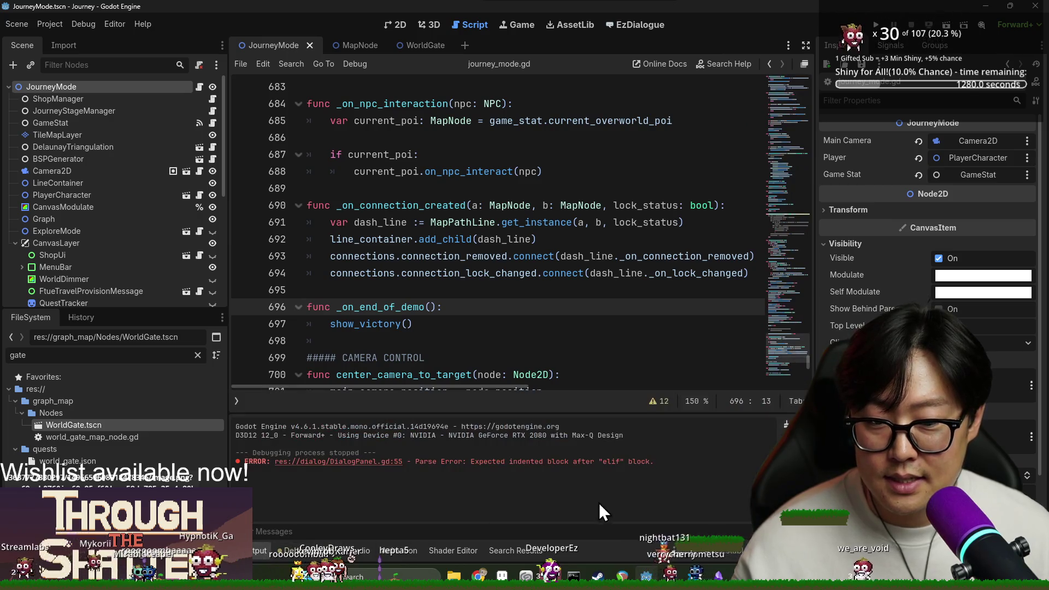
pyautogui.click(295, 551)
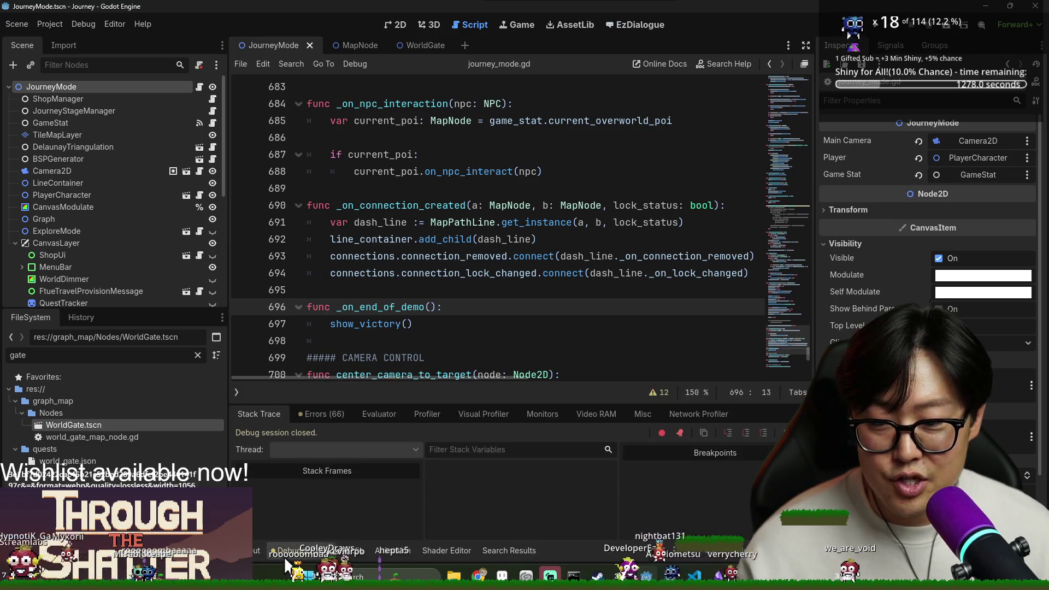
pyautogui.click(295, 551)
pyautogui.click(416, 409)
pyautogui.hotkey('ctrl', 's')
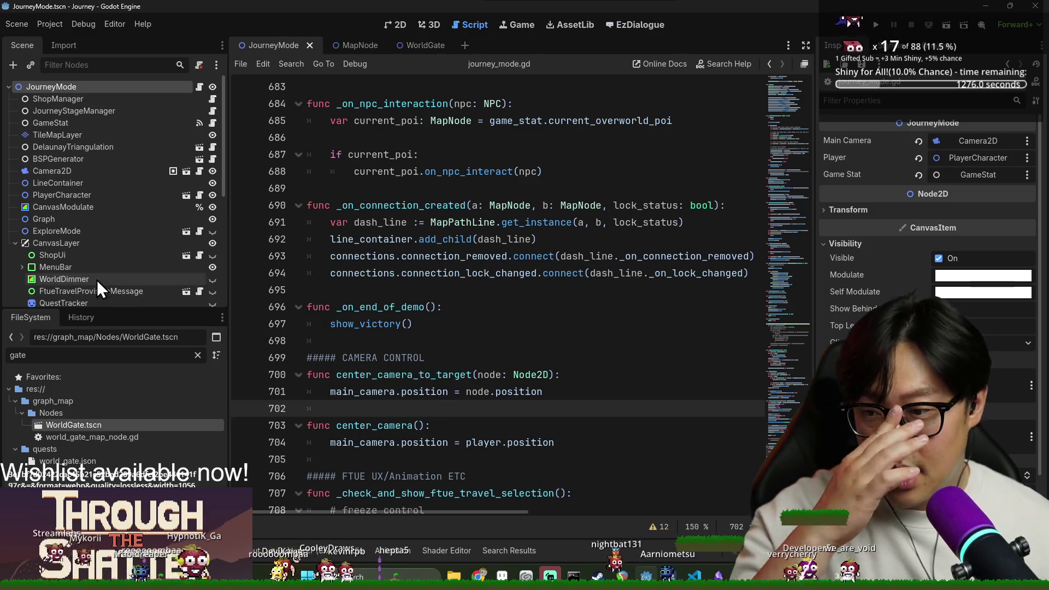
# Filter the FileSystem for the npc files and open the RestSiteNPC scene
pyautogui.scroll(-7, 462, 350)
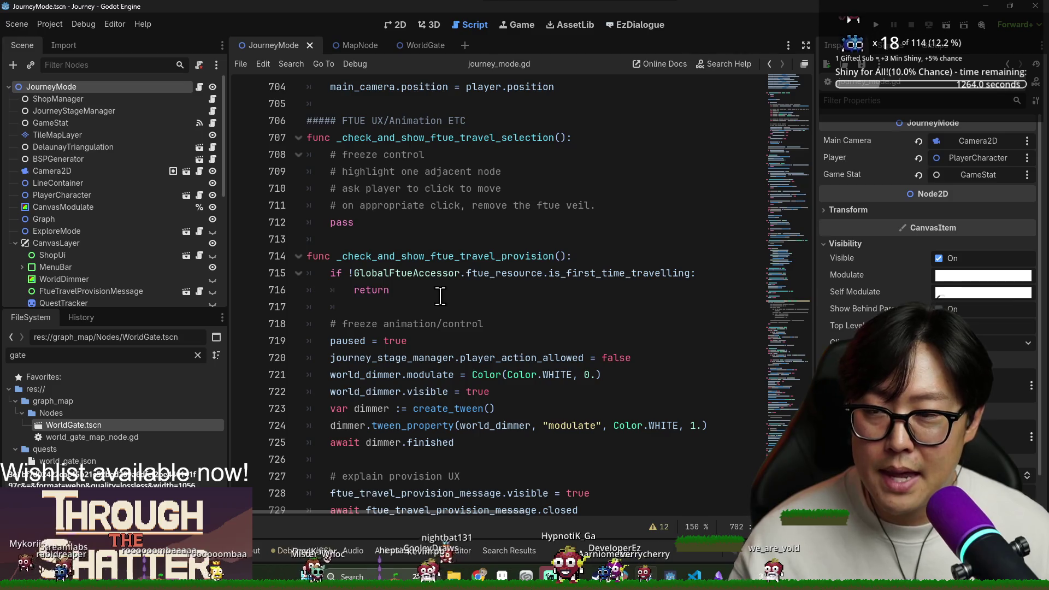
pyautogui.click(426, 256)
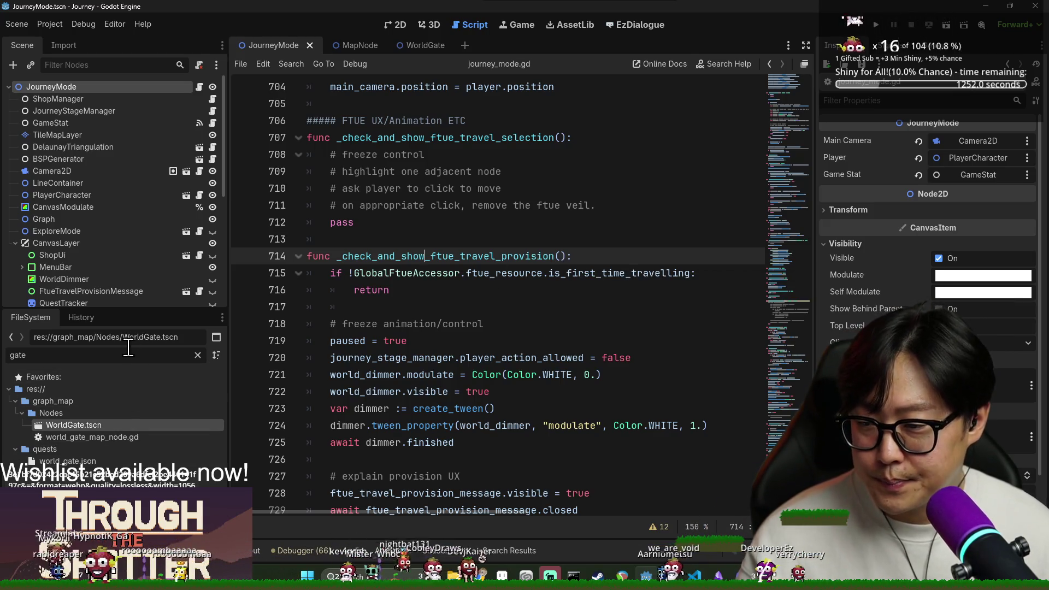
pyautogui.click(198, 356)
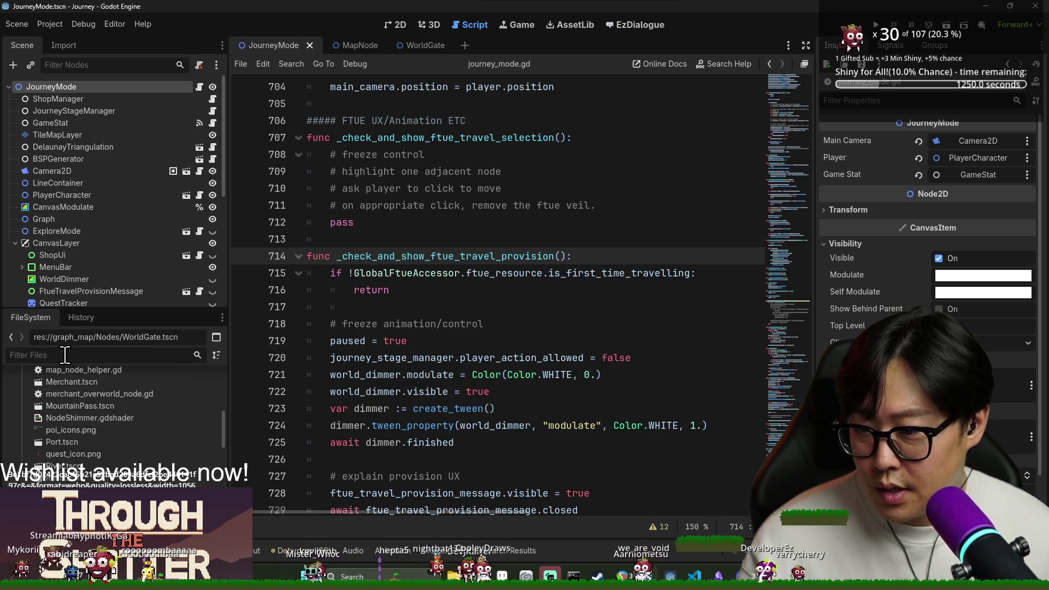
pyautogui.write('item')
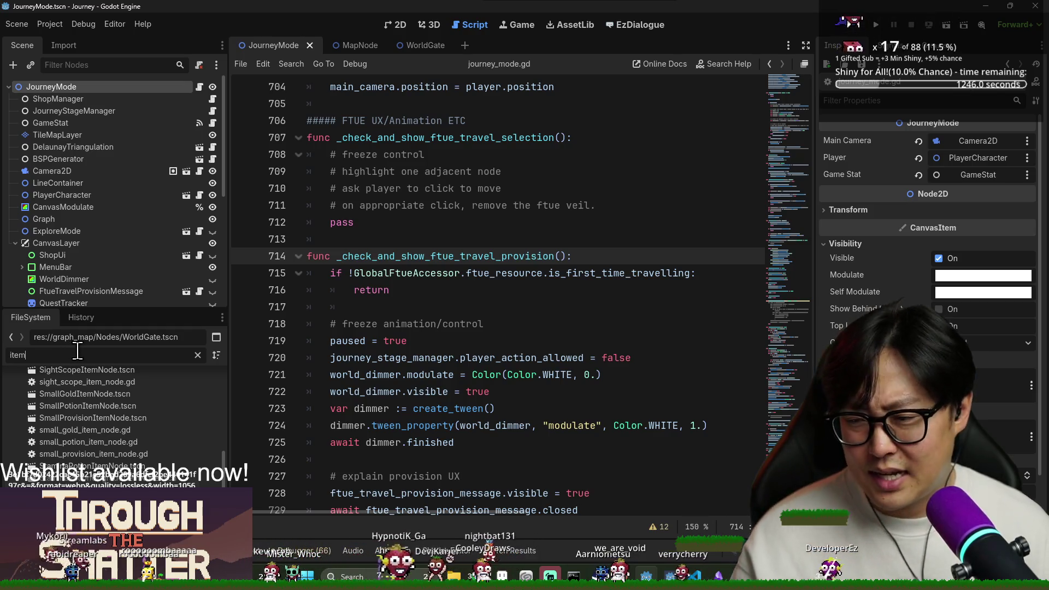
pyautogui.write('npc')
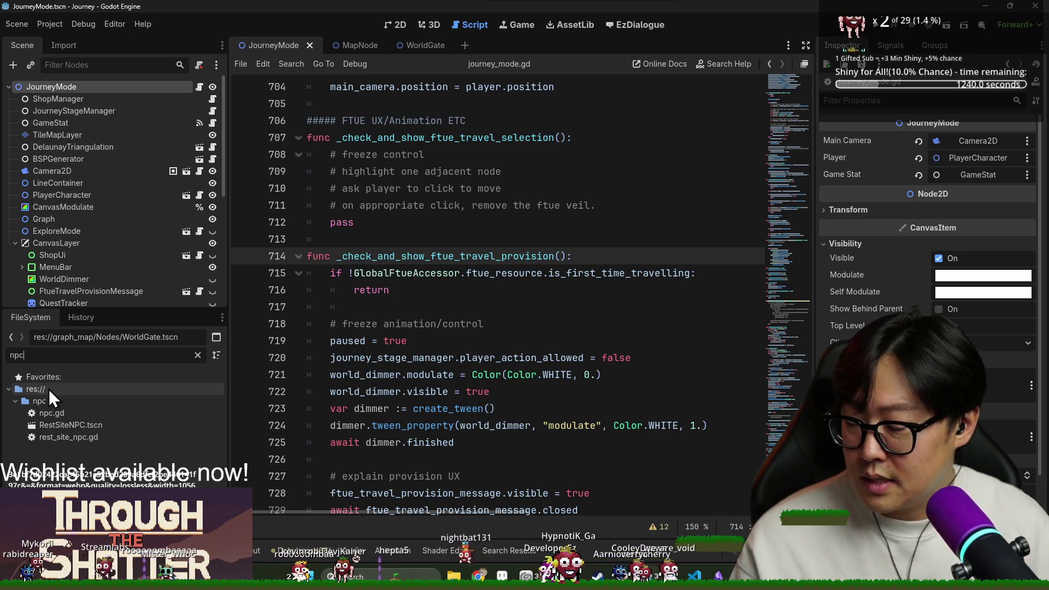
pyautogui.doubleClick(71, 424)
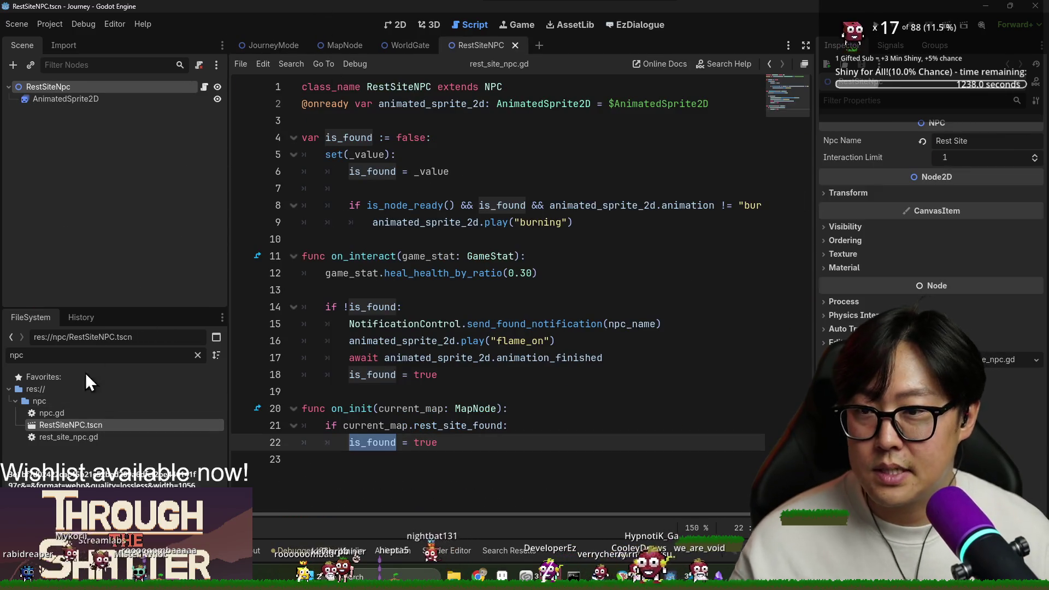
# Create a new scene named WorldGateKeyNPC in the npc folder
pyautogui.click(198, 355)
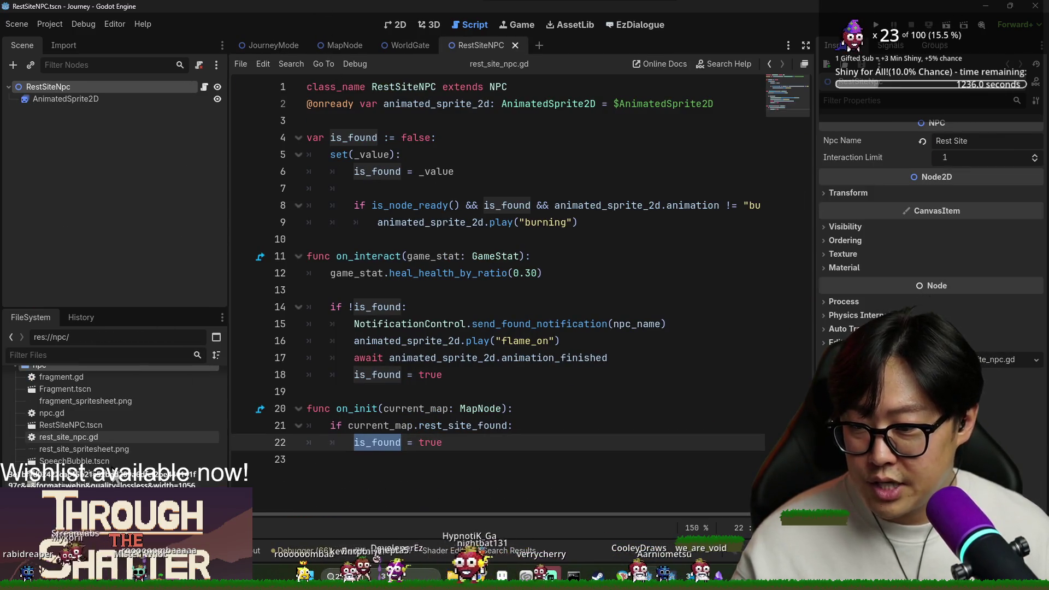
pyautogui.rightClick(42, 438)
pyautogui.moveTo(180, 370)
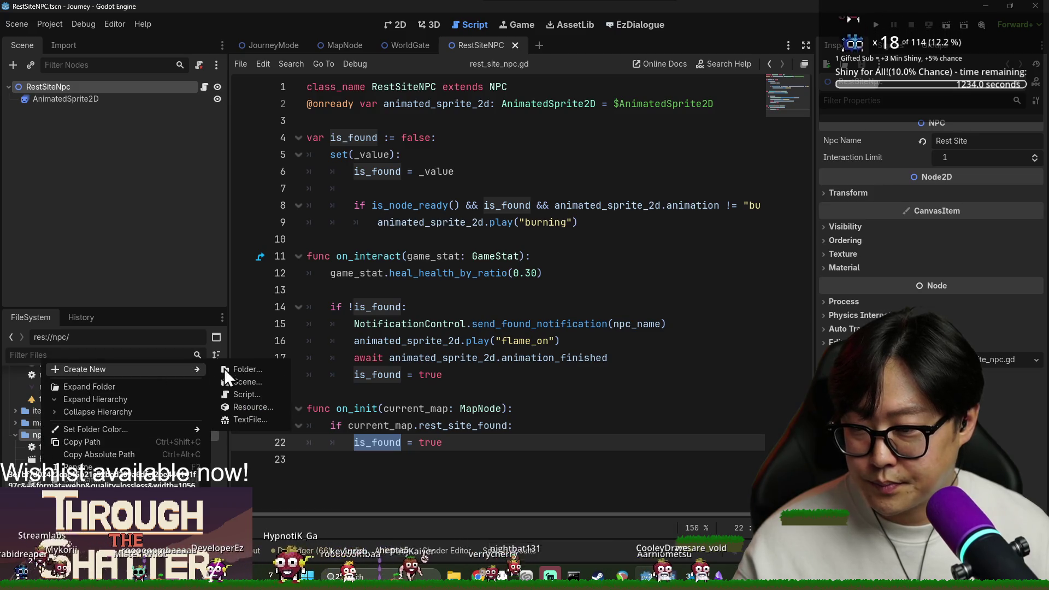
pyautogui.click(261, 384)
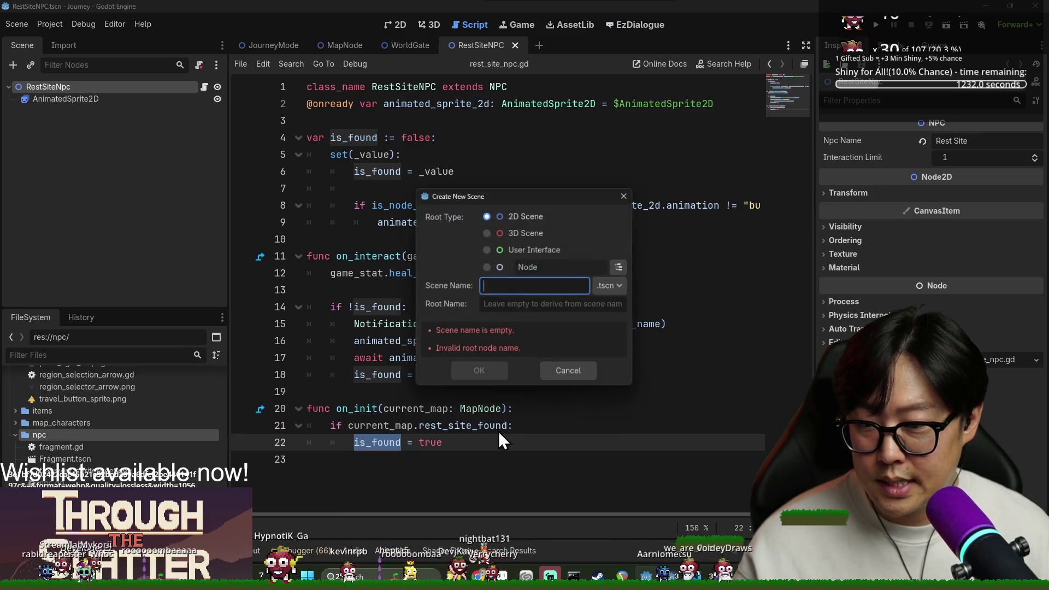
pyautogui.write('WorldGateK')
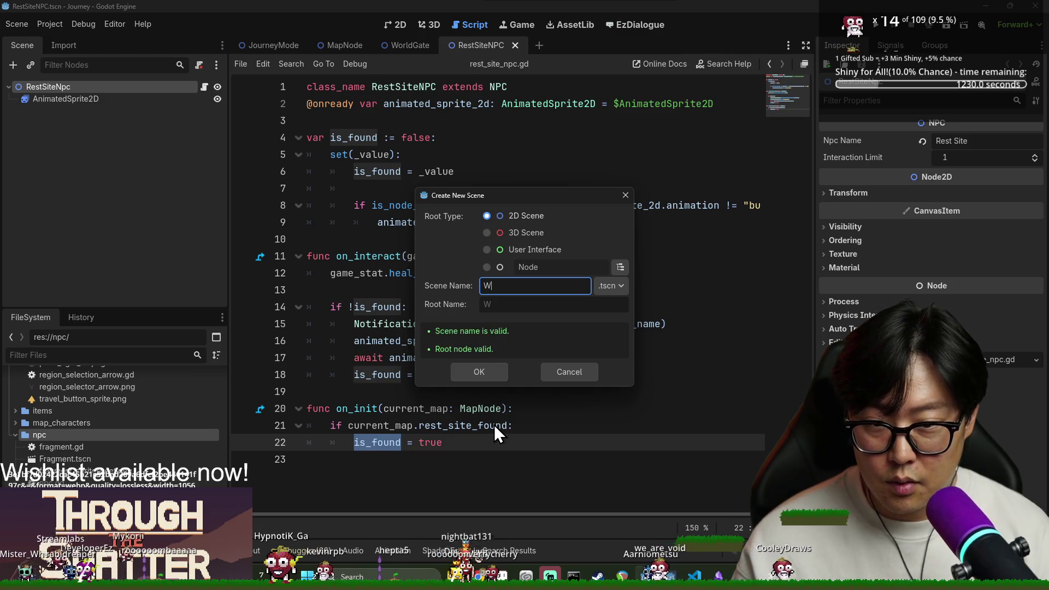
pyautogui.write('eyNPC')
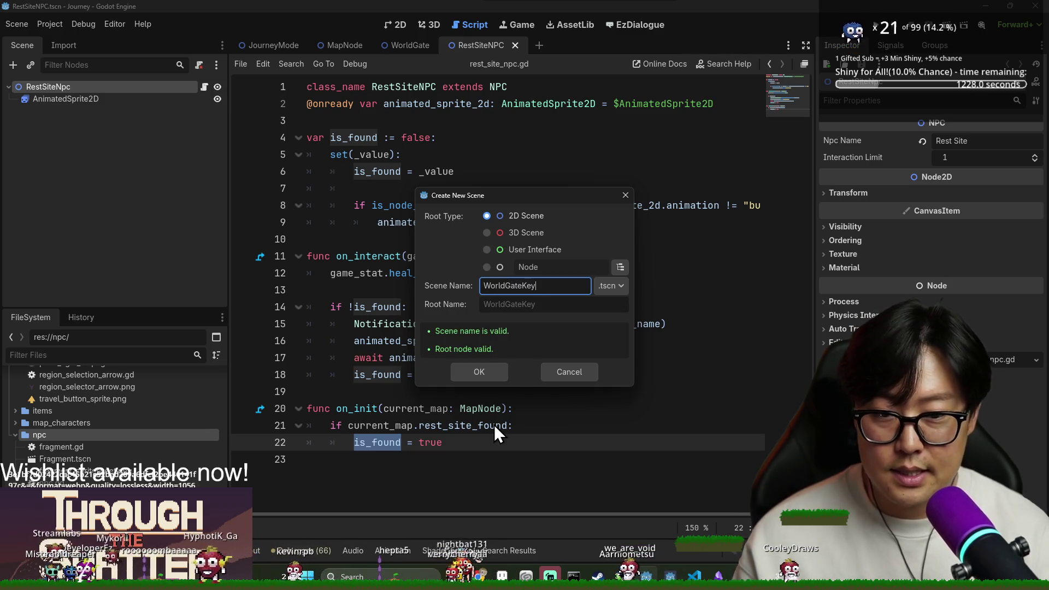
pyautogui.press('Return')
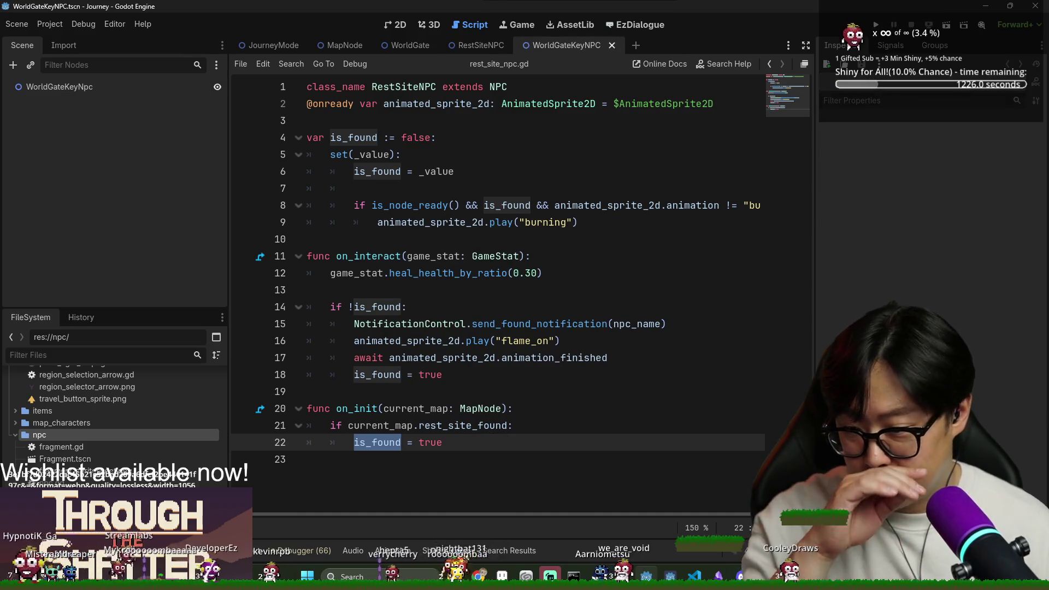
# Add a Sprite2D child to the WorldGateKeyNPC root in the 2D view
pyautogui.scroll(-3, 79, 450)
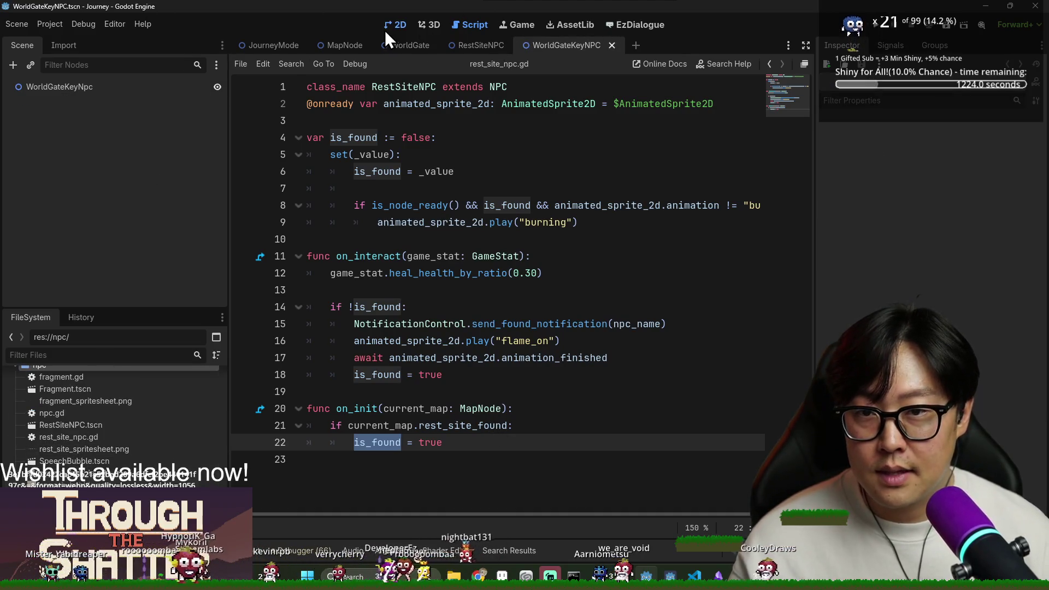
pyautogui.click(385, 30)
pyautogui.rightClick(98, 89)
pyautogui.click(107, 102)
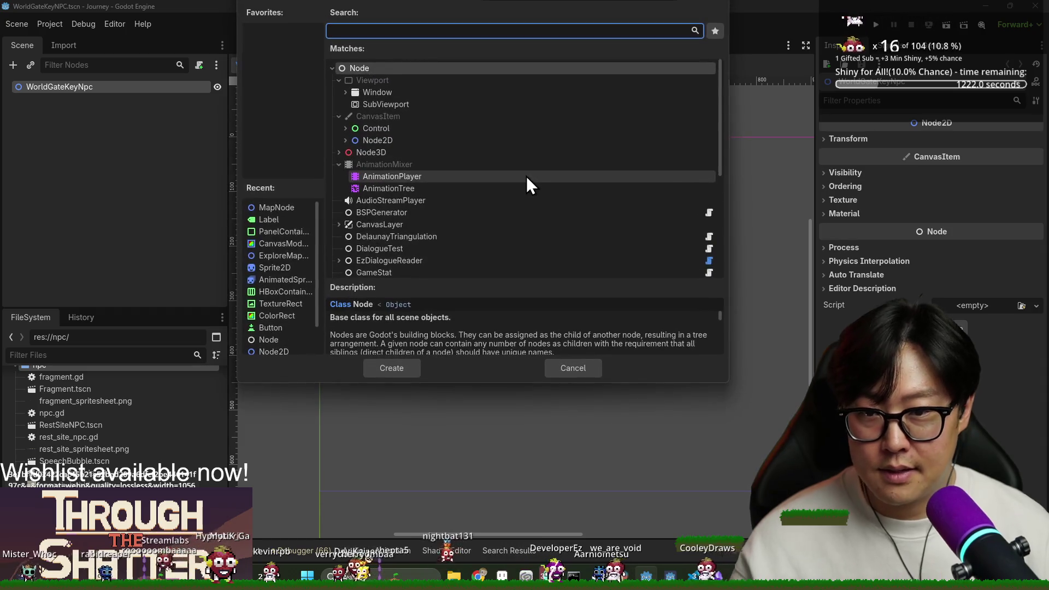
pyautogui.write('sprite2d')
pyautogui.press('Return')
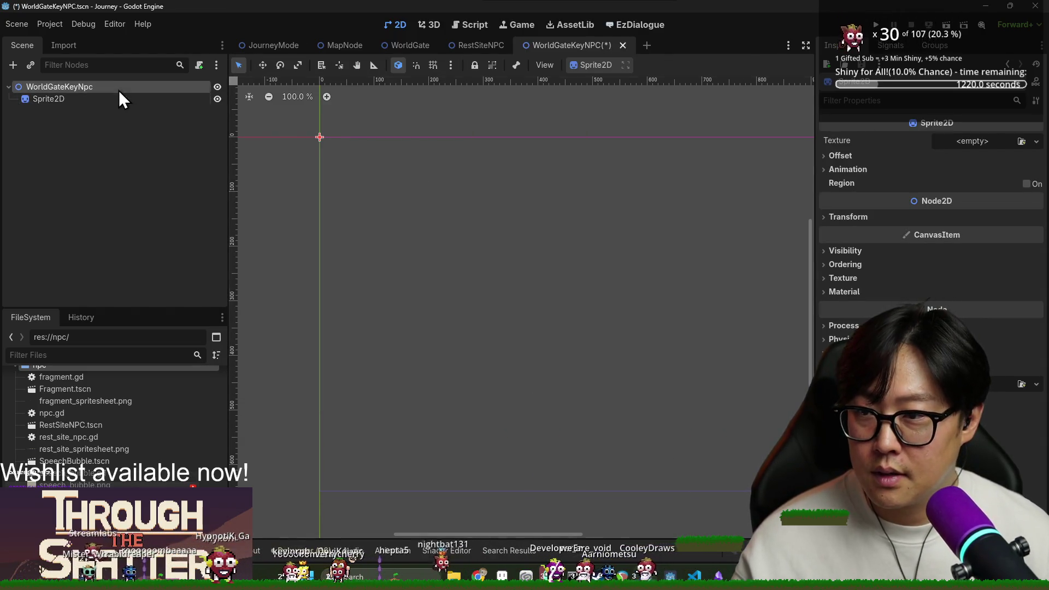
# Attach a new world_gate_key_npc.gd script to the root, inheriting from NPC
pyautogui.rightClick(119, 90)
pyautogui.click(171, 173)
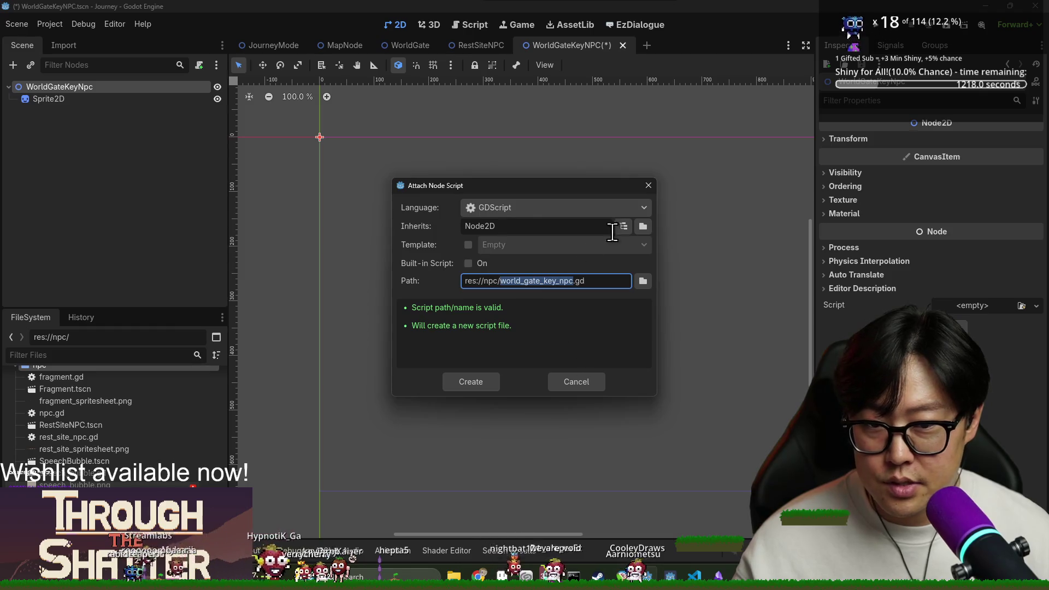
pyautogui.click(623, 226)
pyautogui.write('npc')
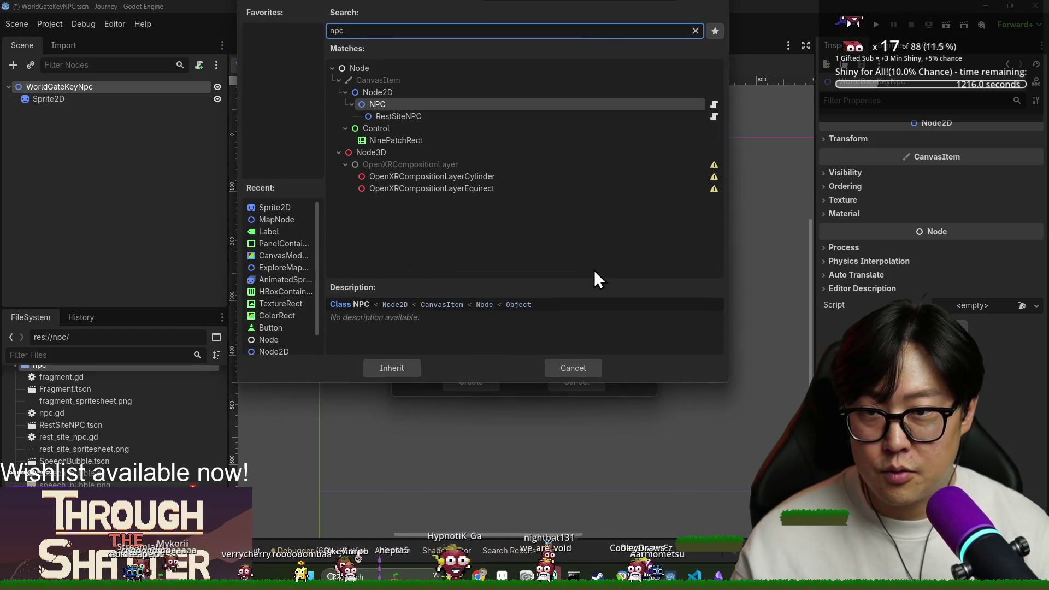
pyautogui.doubleClick(445, 104)
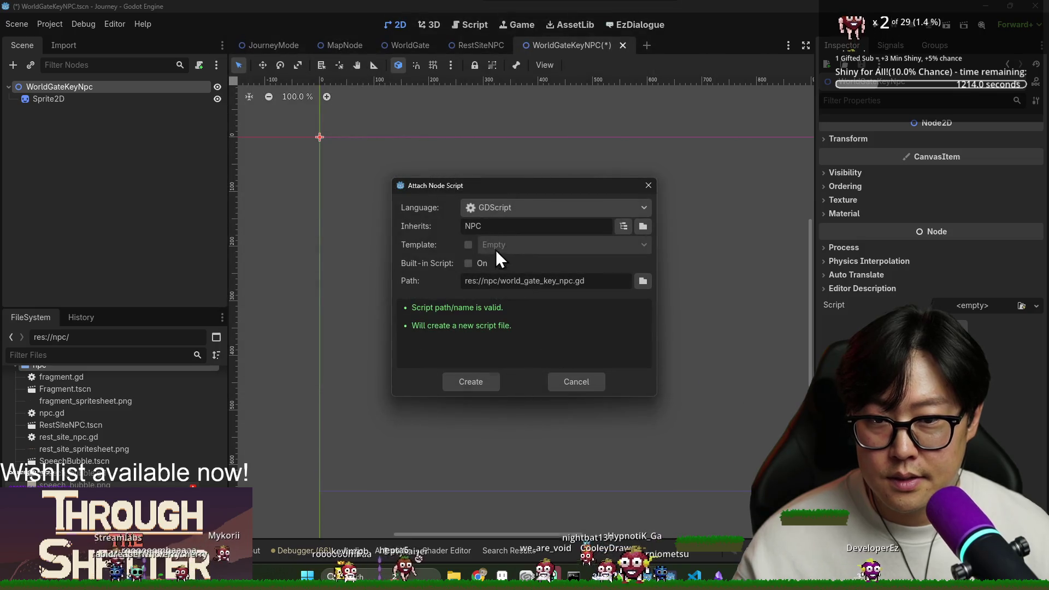
pyautogui.click(487, 383)
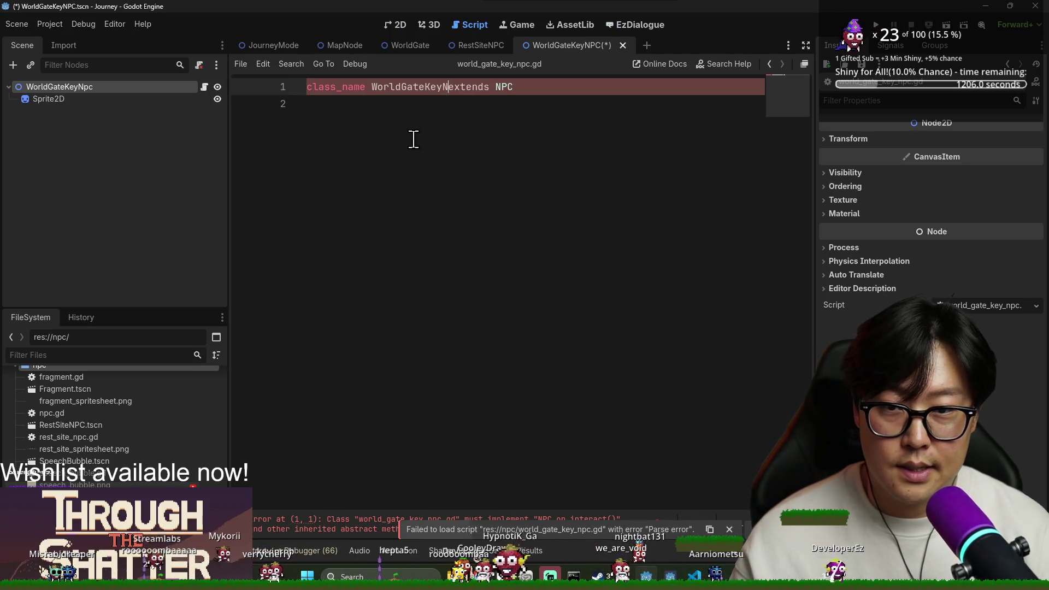
# Copy the abstract on_interact and on_init declarations from npc.gd into world_gate_key_npc.gd
pyautogui.hotkey('ctrl', 's')
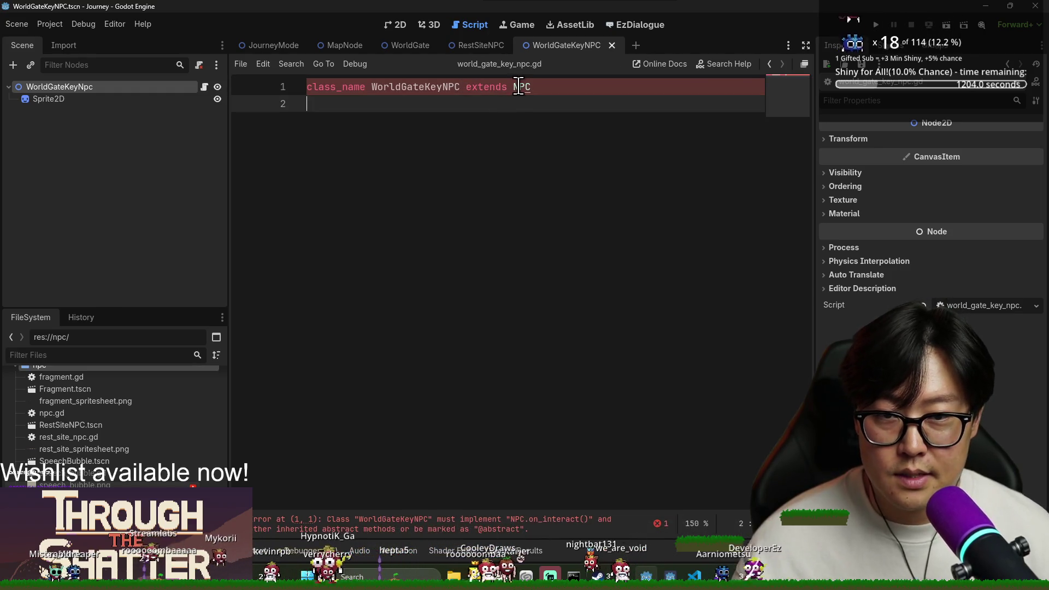
pyautogui.keyDown('ctrl'); pyautogui.click(522, 86); pyautogui.keyUp('ctrl')
pyautogui.moveTo(392, 207); pyautogui.dragTo(512, 241)
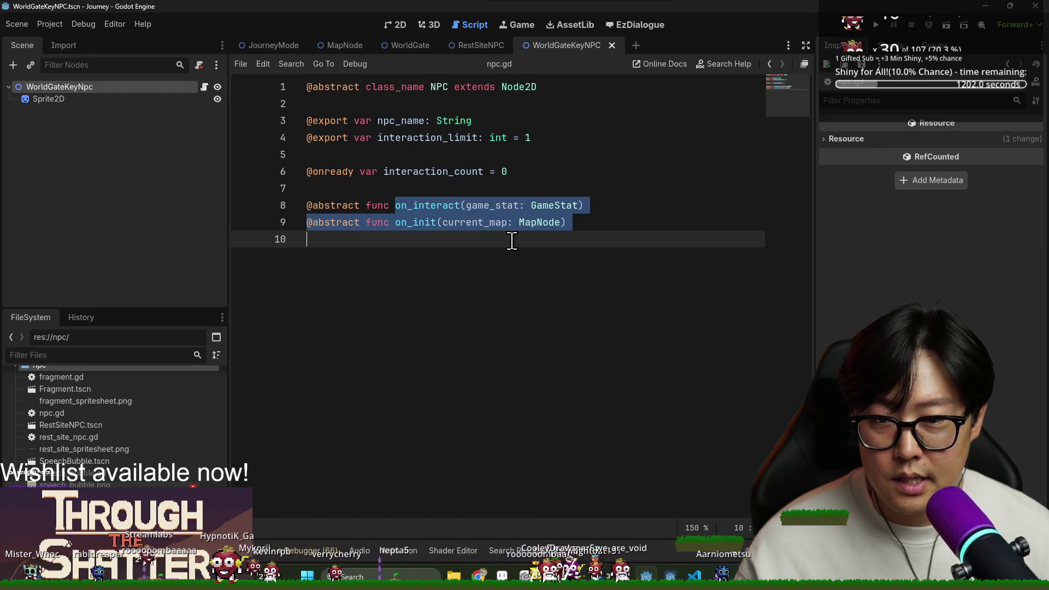
pyautogui.hotkey('ctrl', 'c')
pyautogui.hotkey('alt', 'Left')
pyautogui.hotkey('ctrl', 'v')
pyautogui.click(311, 104)
pyautogui.press('Return')
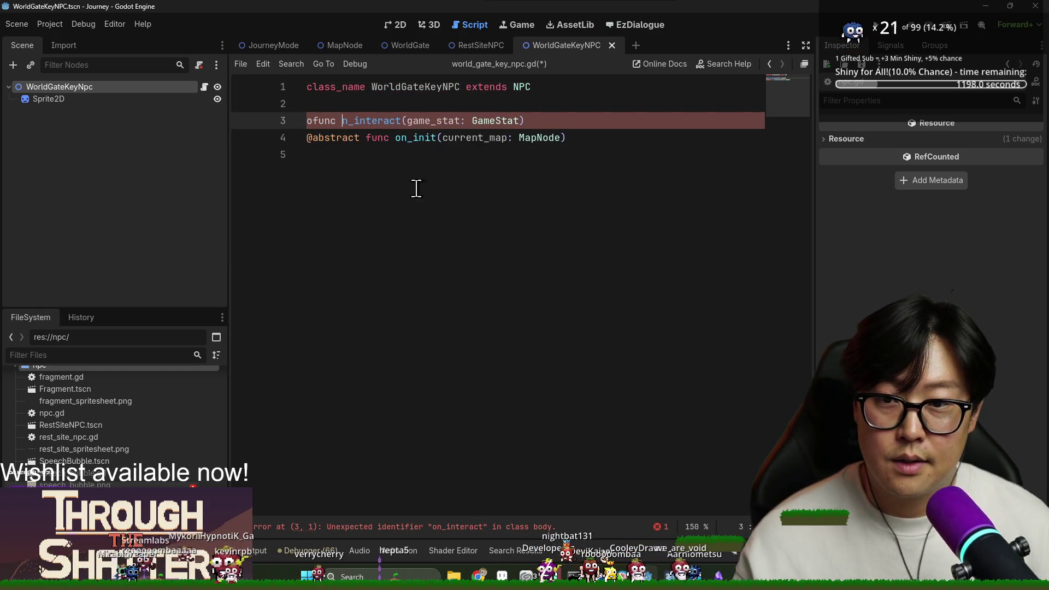
pyautogui.write('func on')
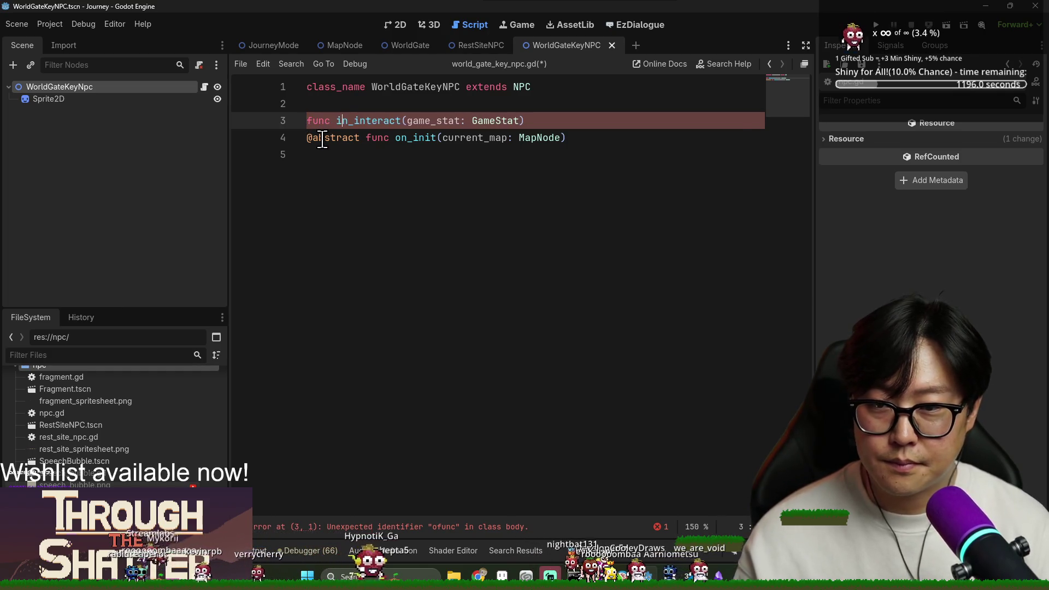
pyautogui.press('Escape')
pyautogui.press('Delete')
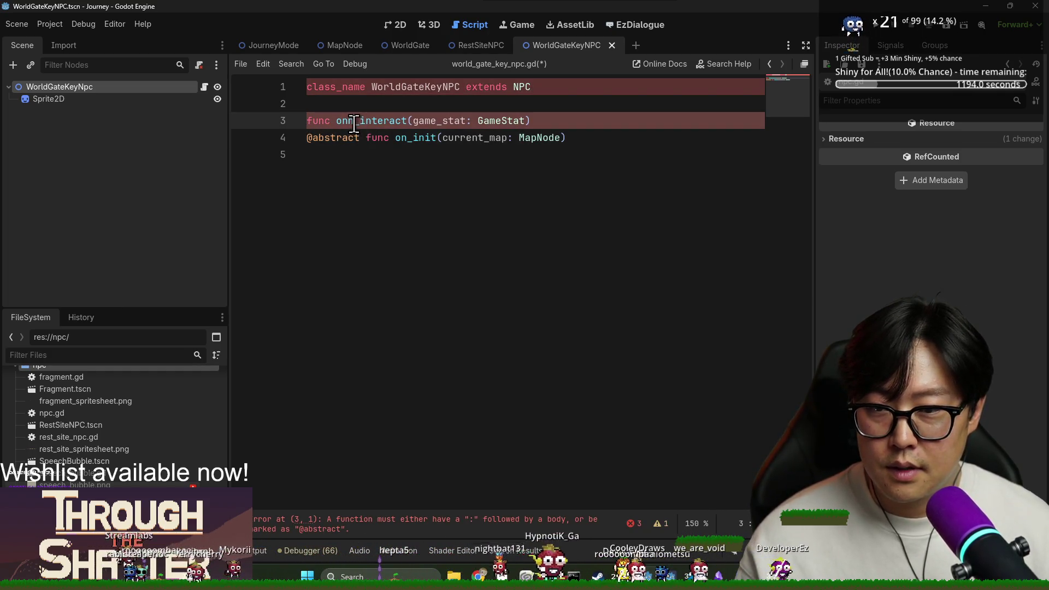
pyautogui.hotkey('ctrl', 'z')
pyautogui.hotkey('ctrl', 'y')
pyautogui.click(372, 159)
pyautogui.moveTo(370, 136); pyautogui.dragTo(289, 141)
pyautogui.press('BackSpace')
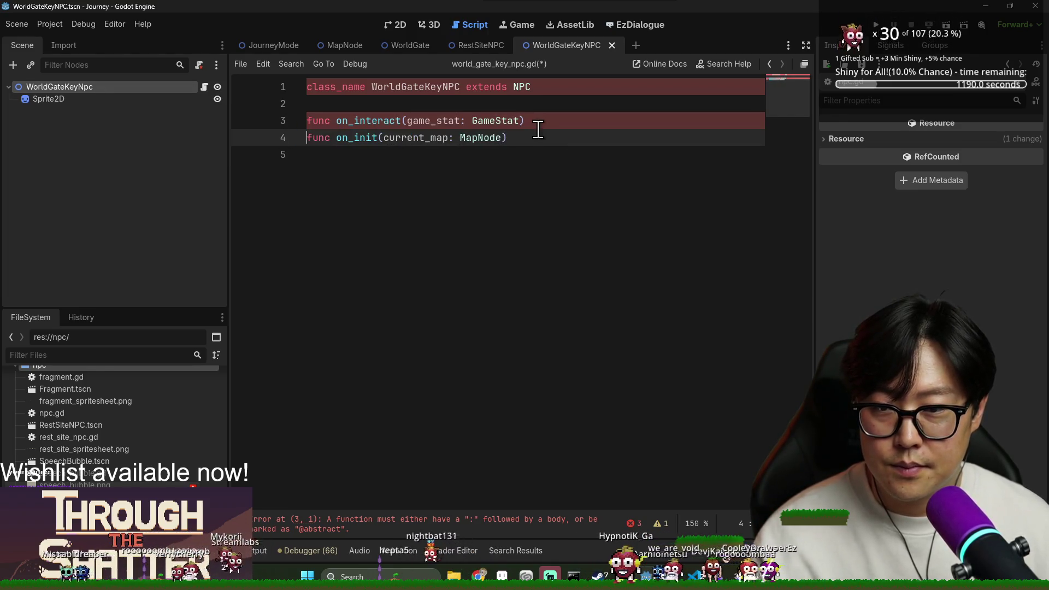
# Give on_interact and on_init colons and pass bodies, save, and run the project
pyautogui.click(567, 116)
pyautogui.write(':')
pyautogui.press('Return')
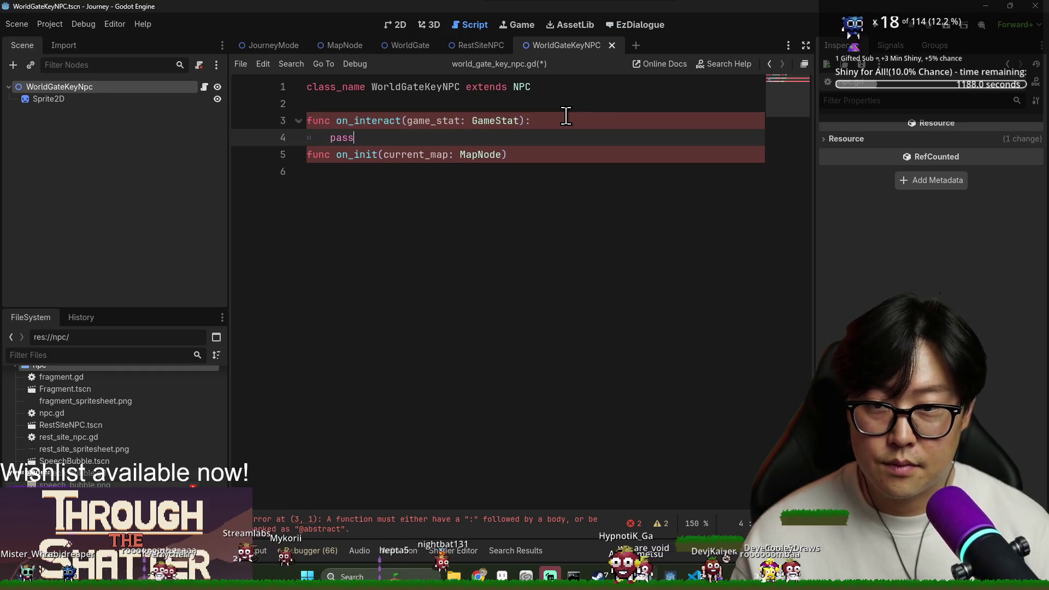
pyautogui.click(556, 148)
pyautogui.write(':')
pyautogui.press('Return')
pyautogui.write('pass')
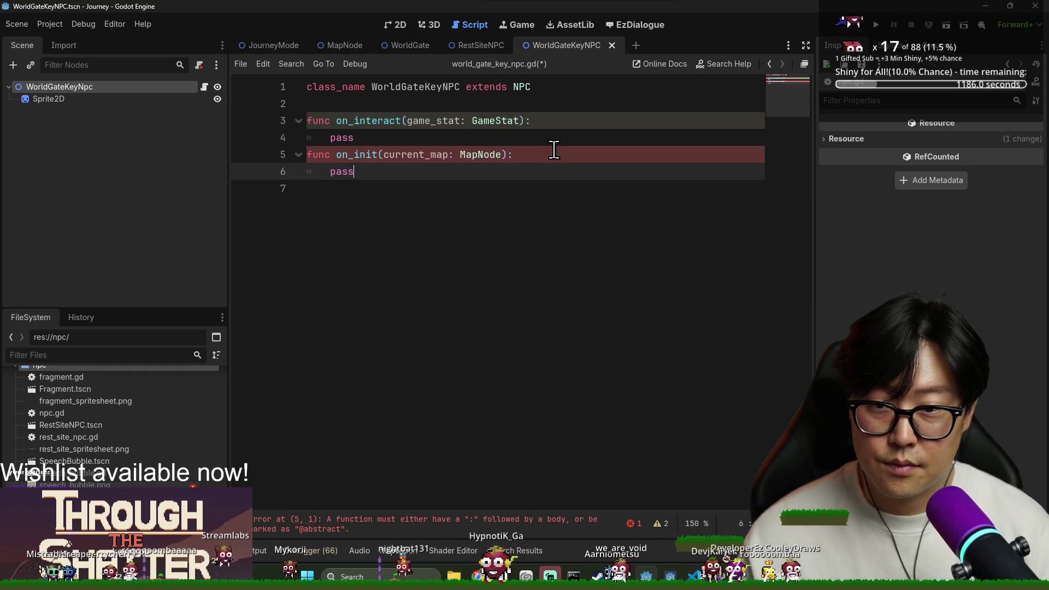
pyautogui.click(492, 139)
pyautogui.press('Return')
pyautogui.hotkey('ctrl', 's')
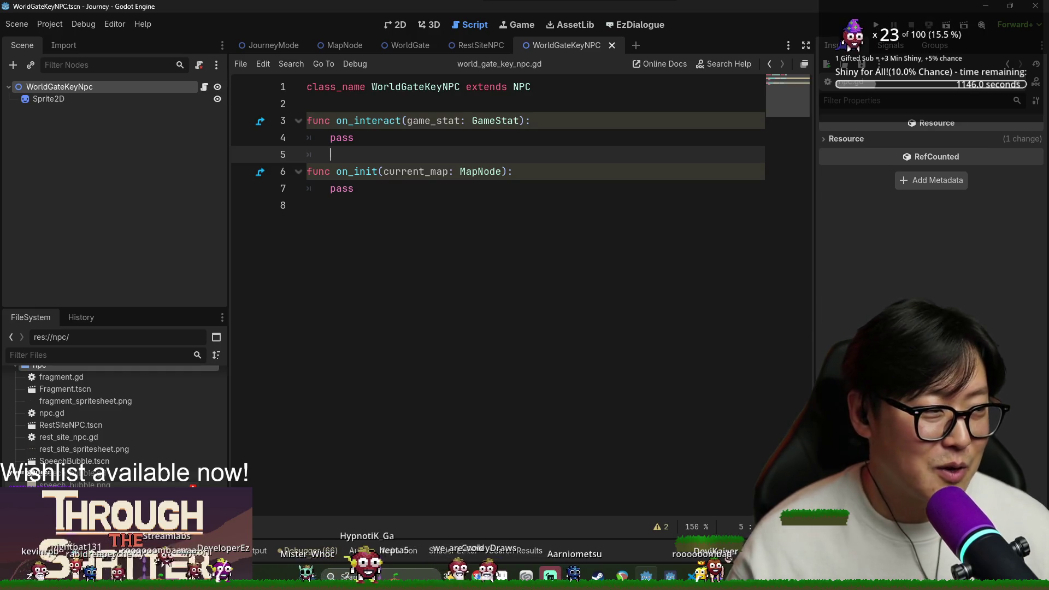
pyautogui.click(878, 25)
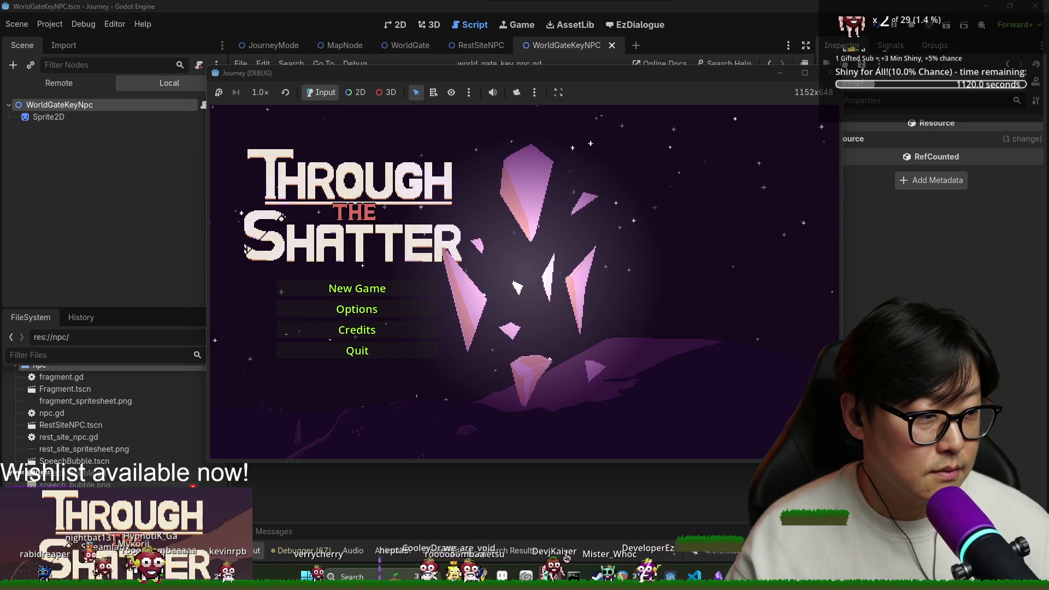
# Start a new game, use Search, and dismiss the opening tutorial messages
pyautogui.click(387, 290)
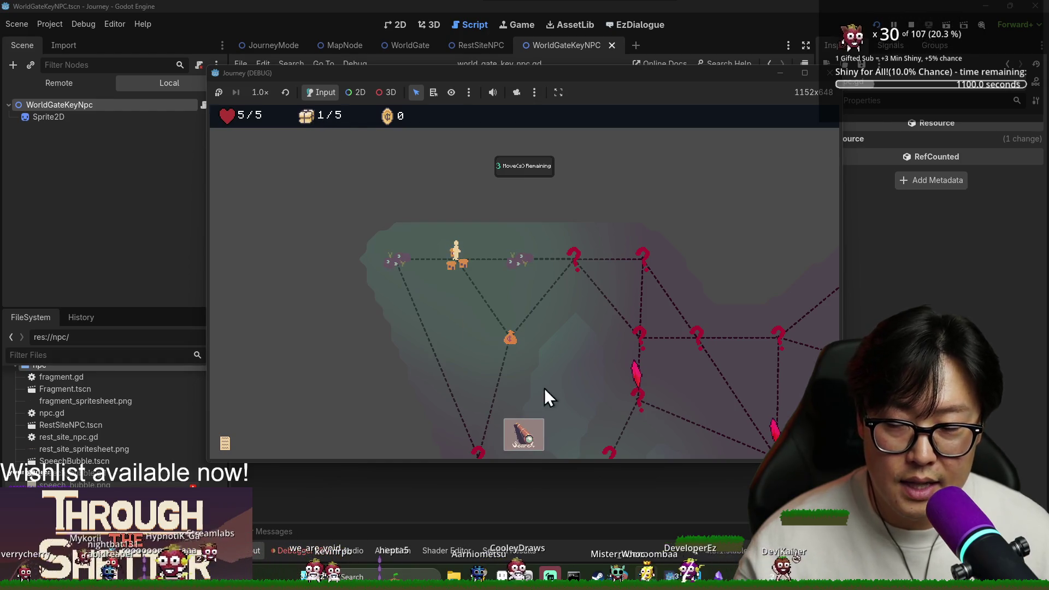
pyautogui.click(528, 442)
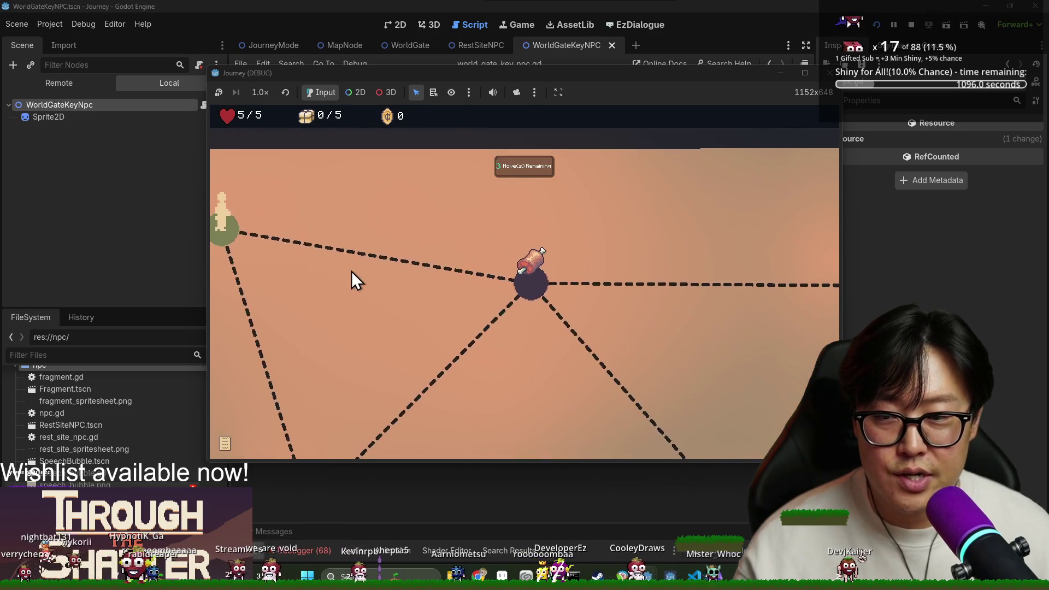
pyautogui.click(536, 294)
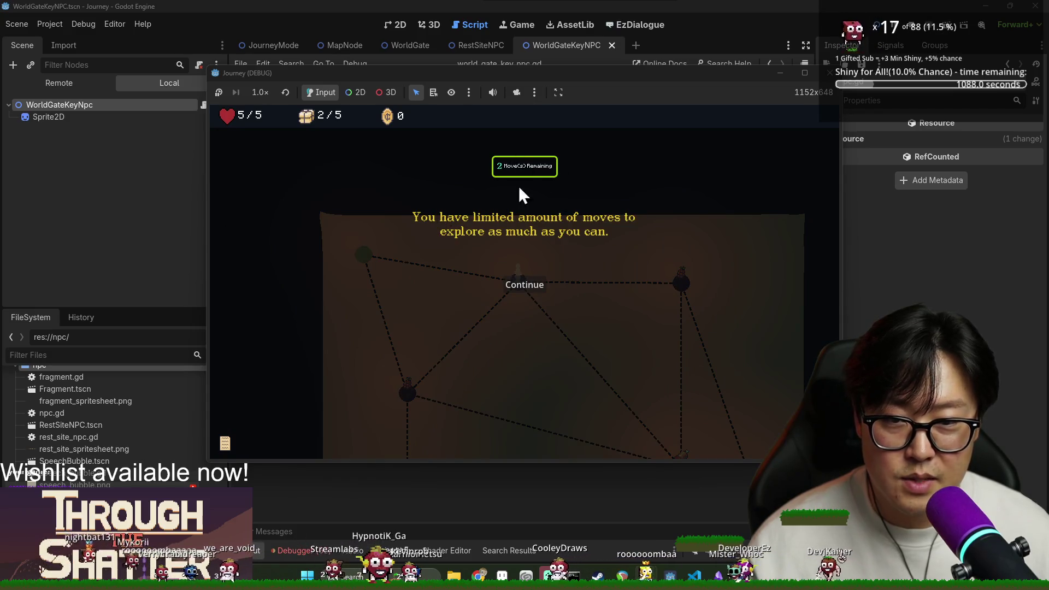
pyautogui.click(524, 285)
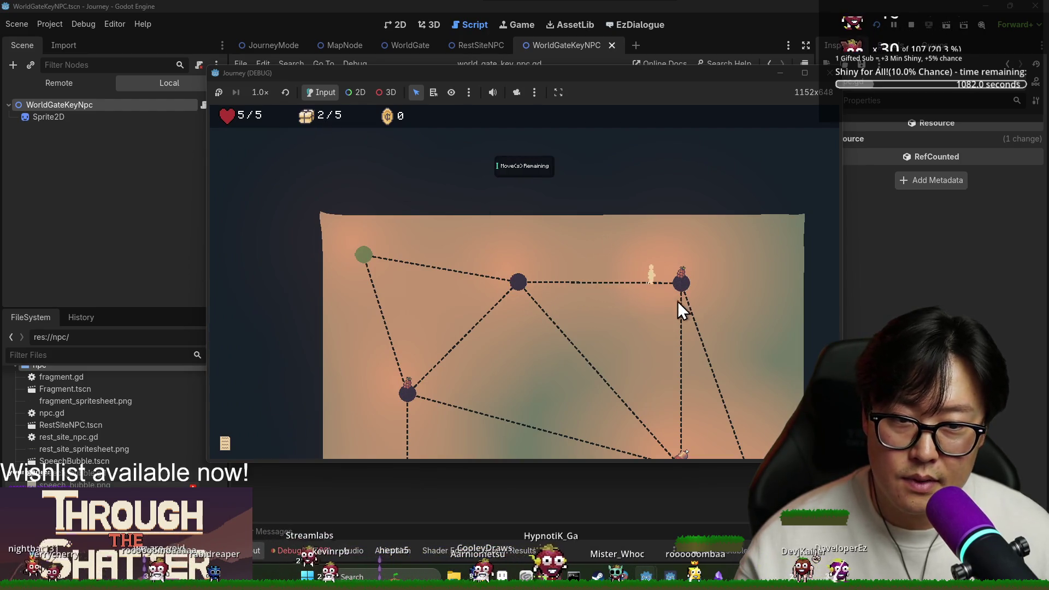
pyautogui.scroll(-1, 638, 350)
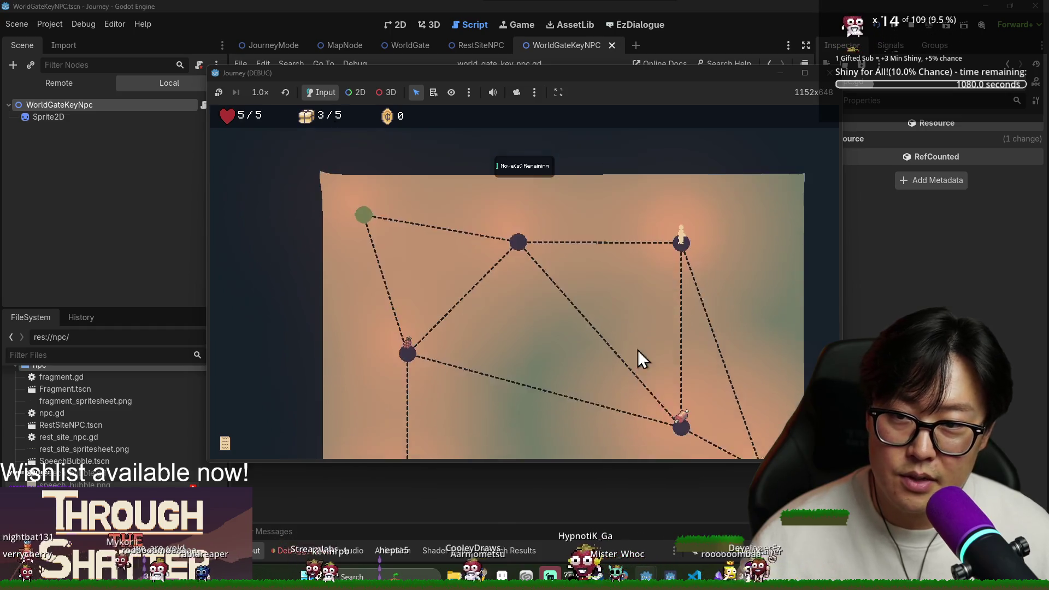
pyautogui.scroll(-3, 638, 350)
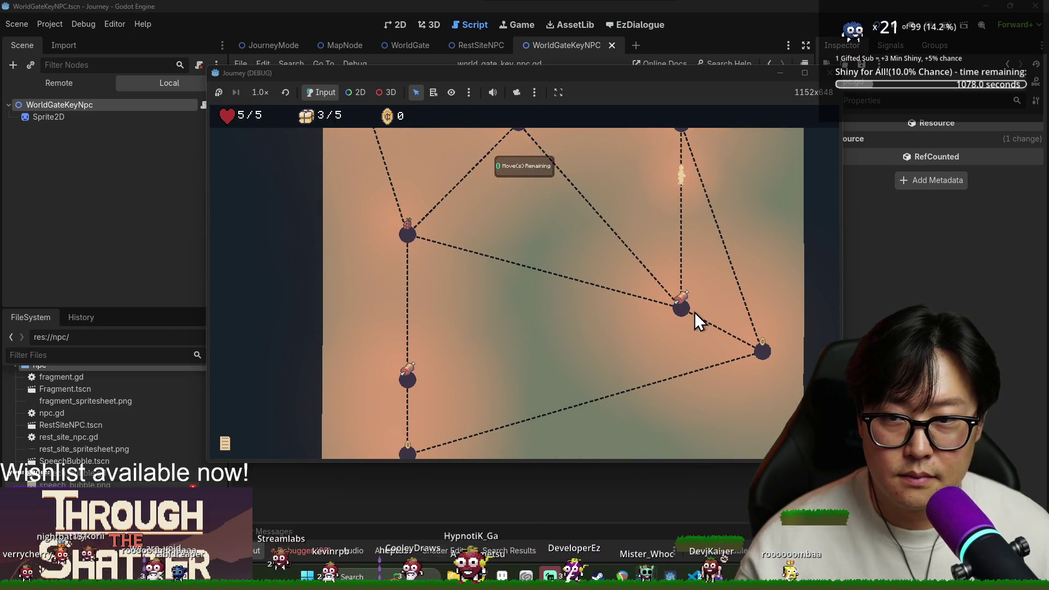
pyautogui.scroll(1, 700, 361)
pyautogui.scroll(-1, 688, 340)
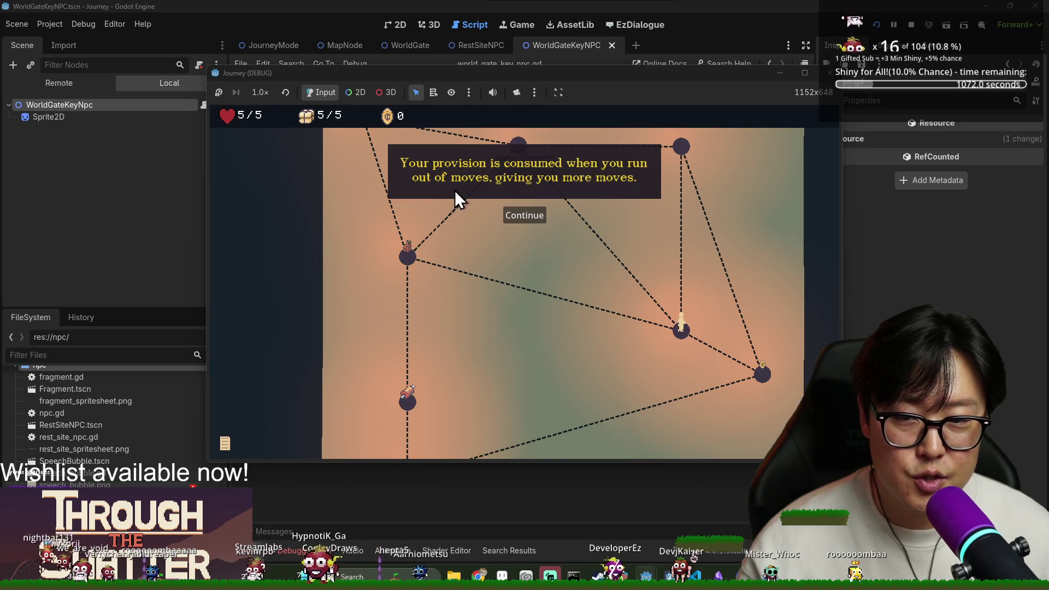
pyautogui.click(525, 216)
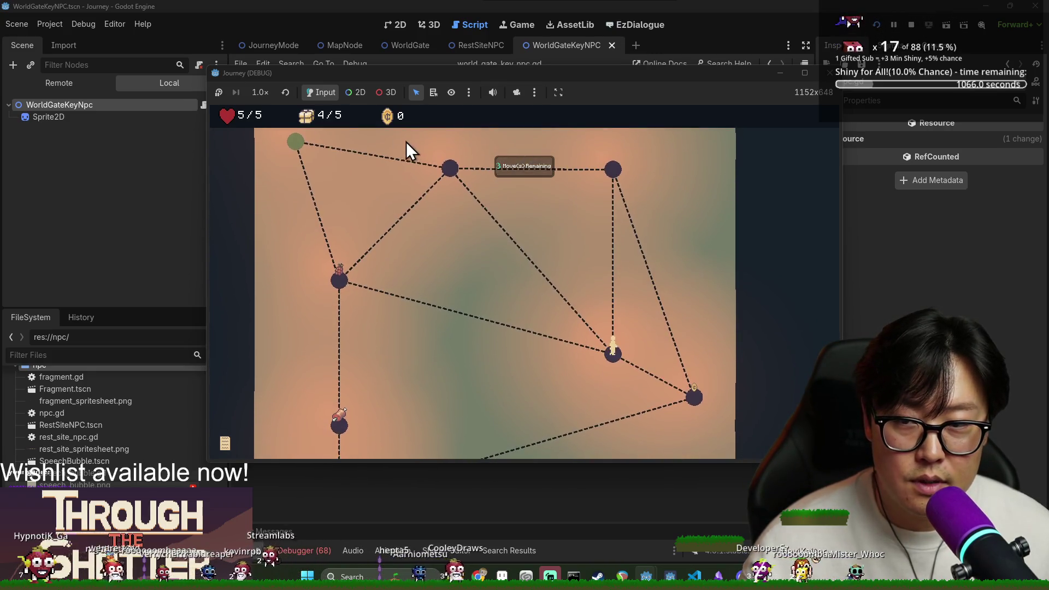
# Travel across the map nodes toward the green Entrance node
pyautogui.click(692, 397)
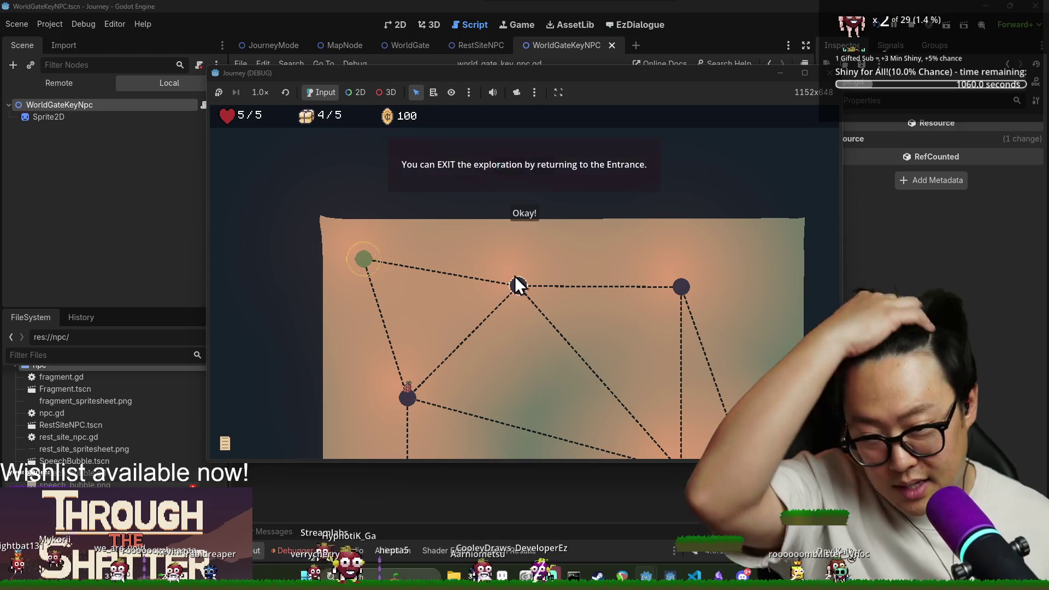
pyautogui.click(519, 214)
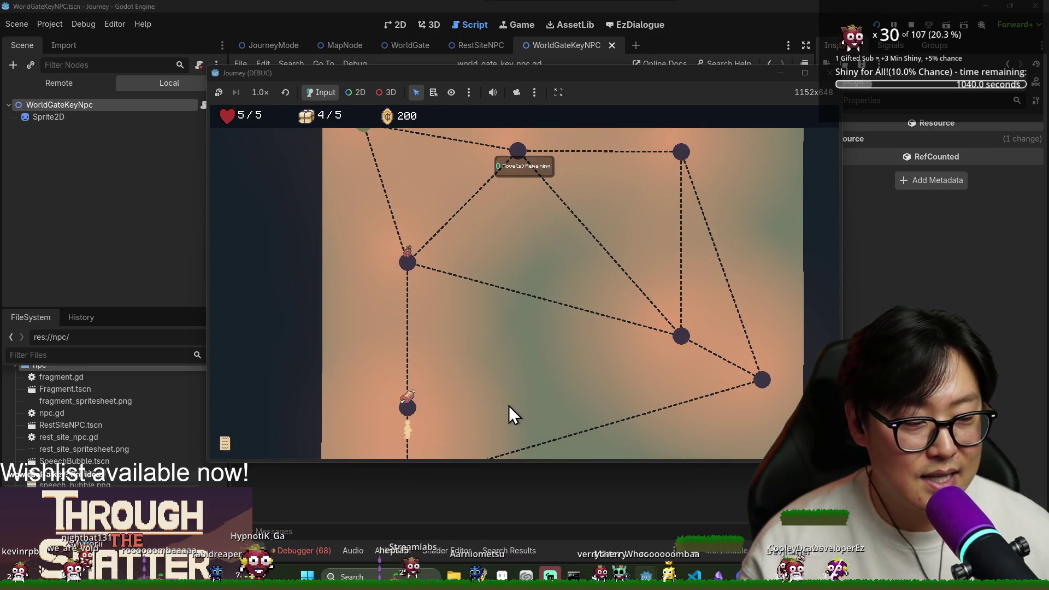
pyautogui.click(405, 270)
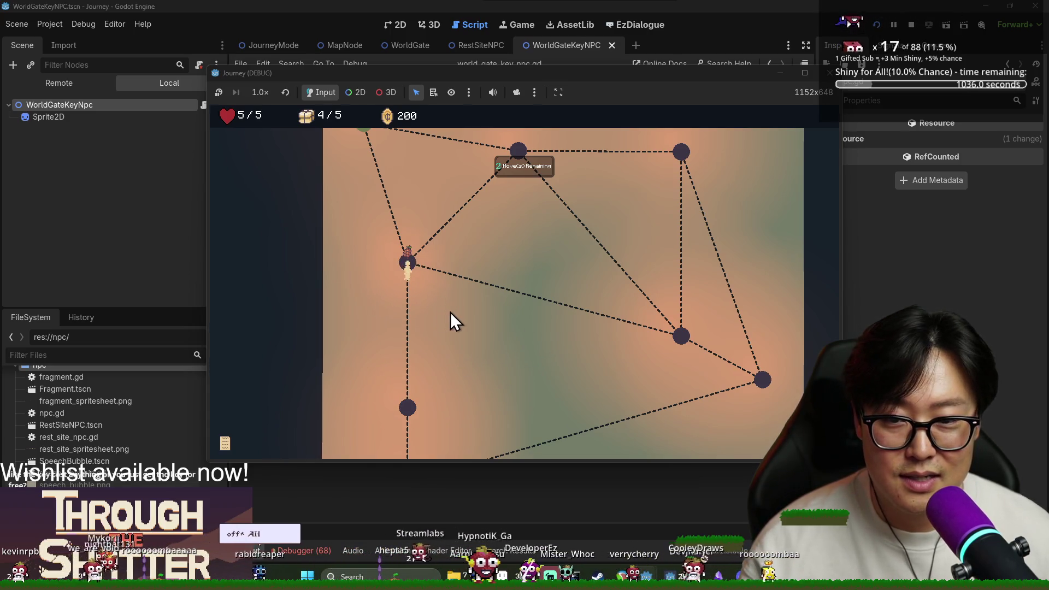
pyautogui.click(365, 214)
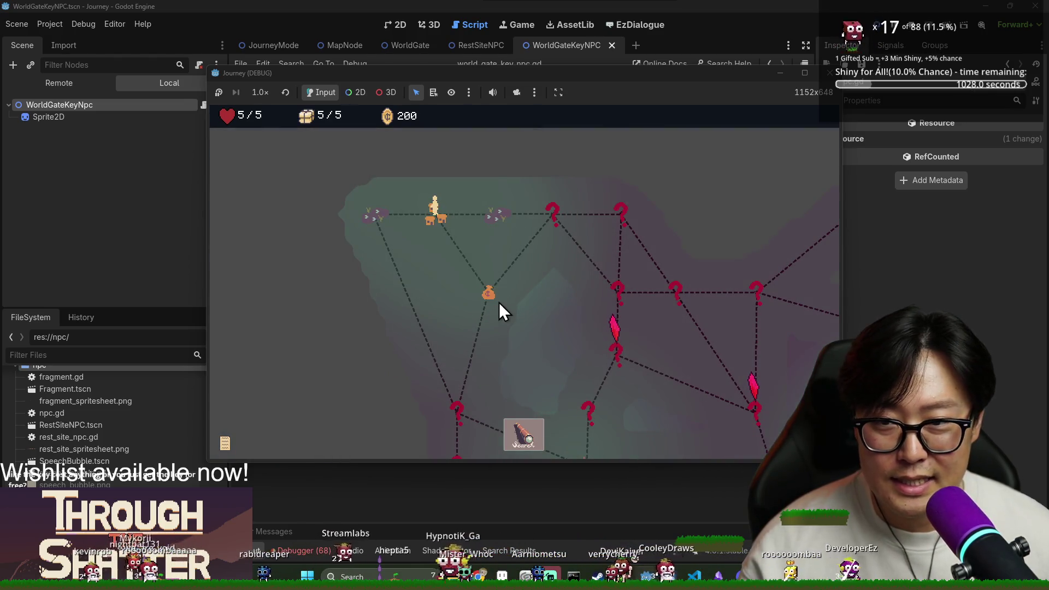
# Dismiss the provisions and health tutorials, then travel into a new area
pyautogui.click(494, 298)
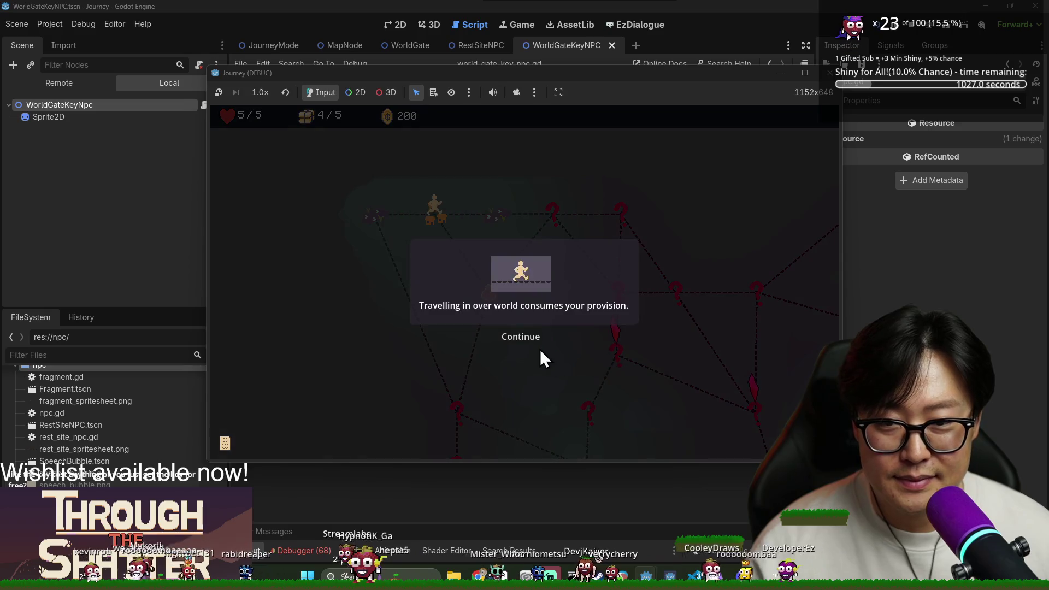
pyautogui.click(533, 340)
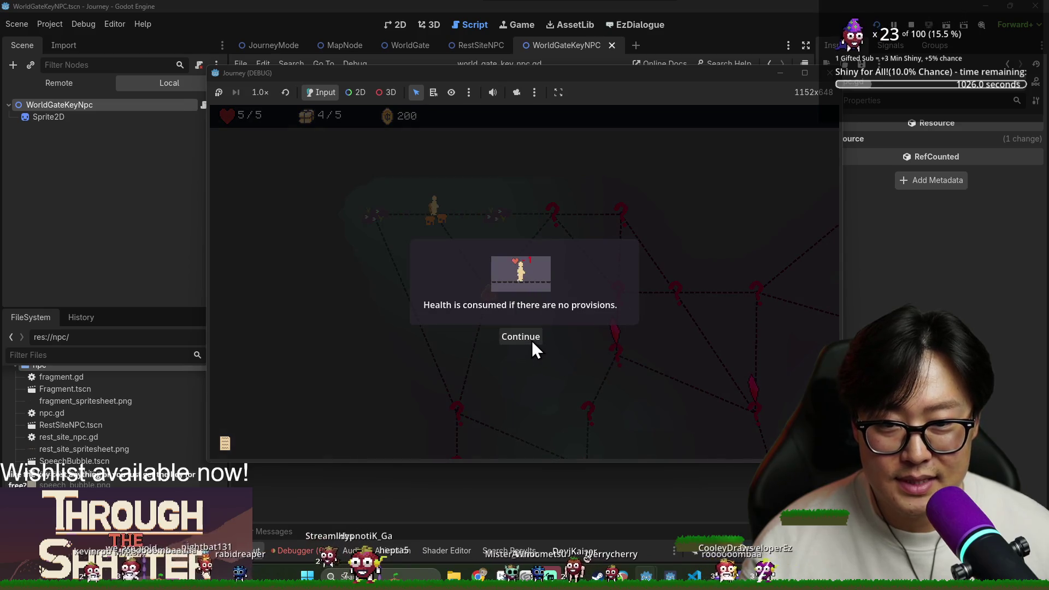
pyautogui.click(532, 340)
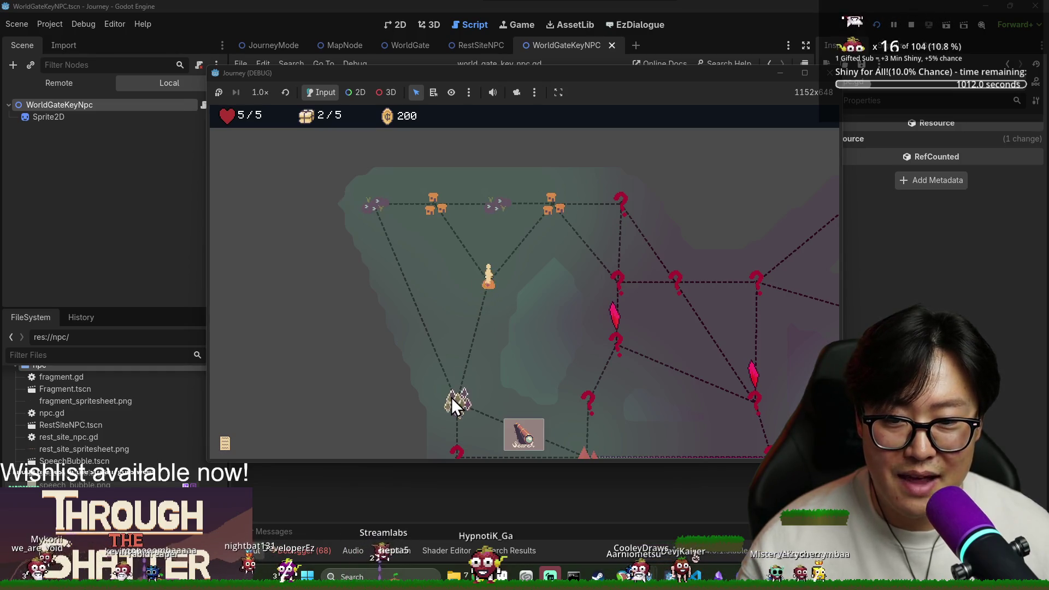
pyautogui.scroll(-3, 453, 402)
pyautogui.scroll(3, 458, 322)
pyautogui.click(458, 415)
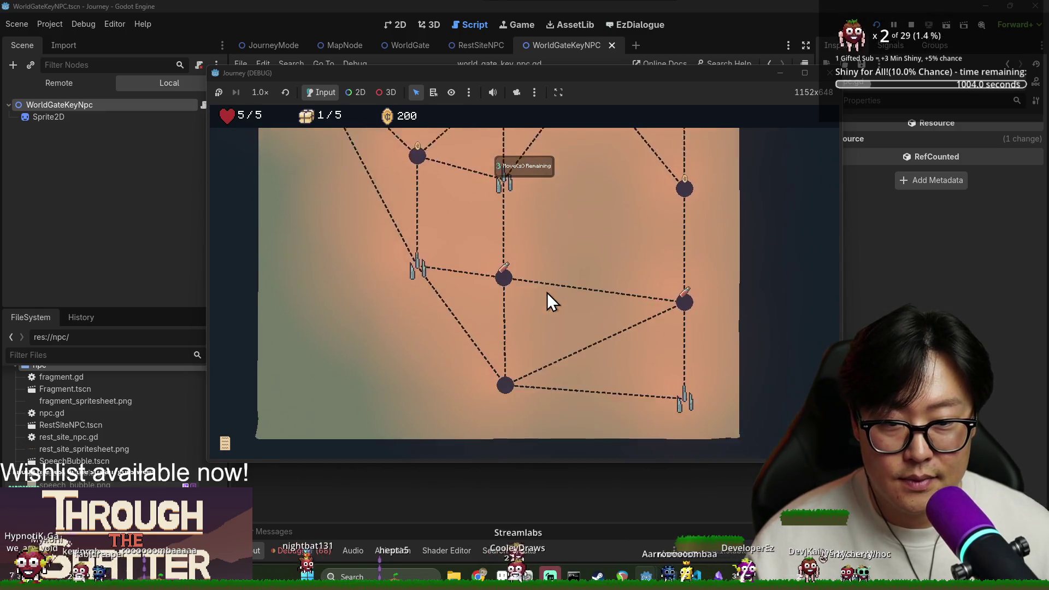
# Move to the next node and buy the scope from the shop
pyautogui.click(487, 287)
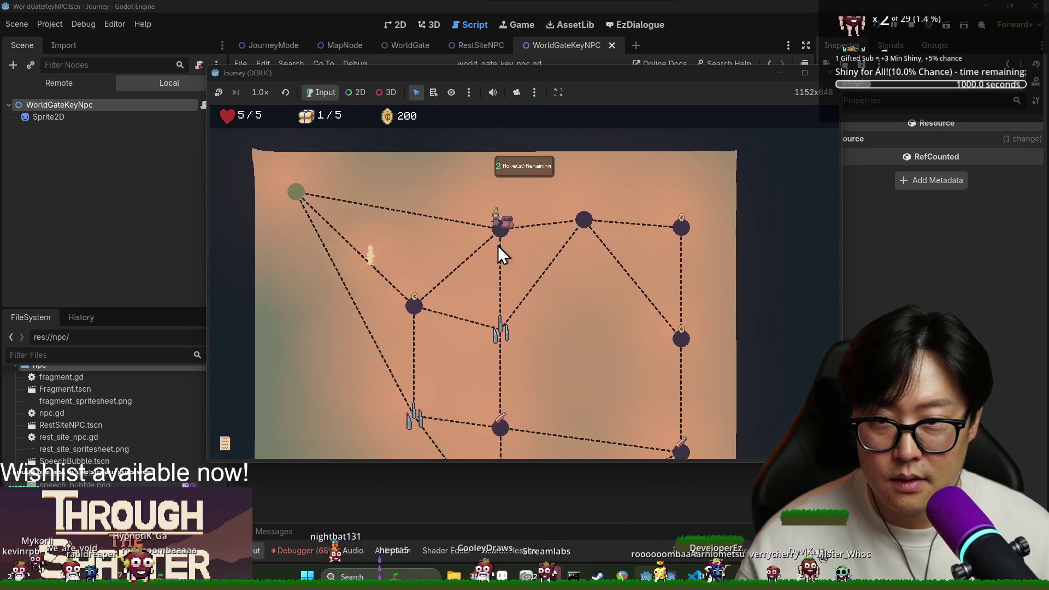
pyautogui.click(500, 234)
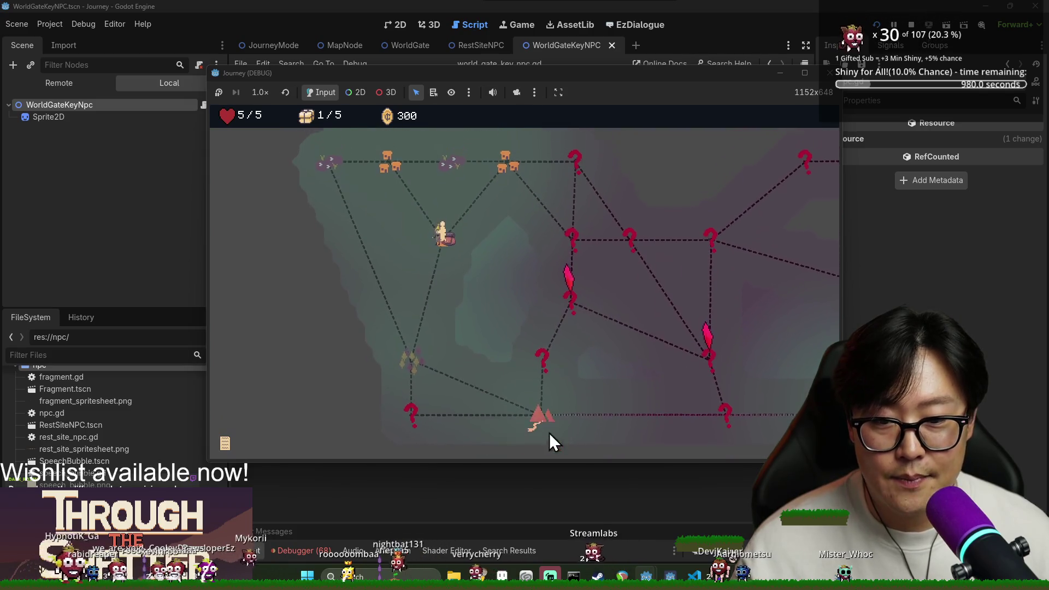
pyautogui.click(547, 409)
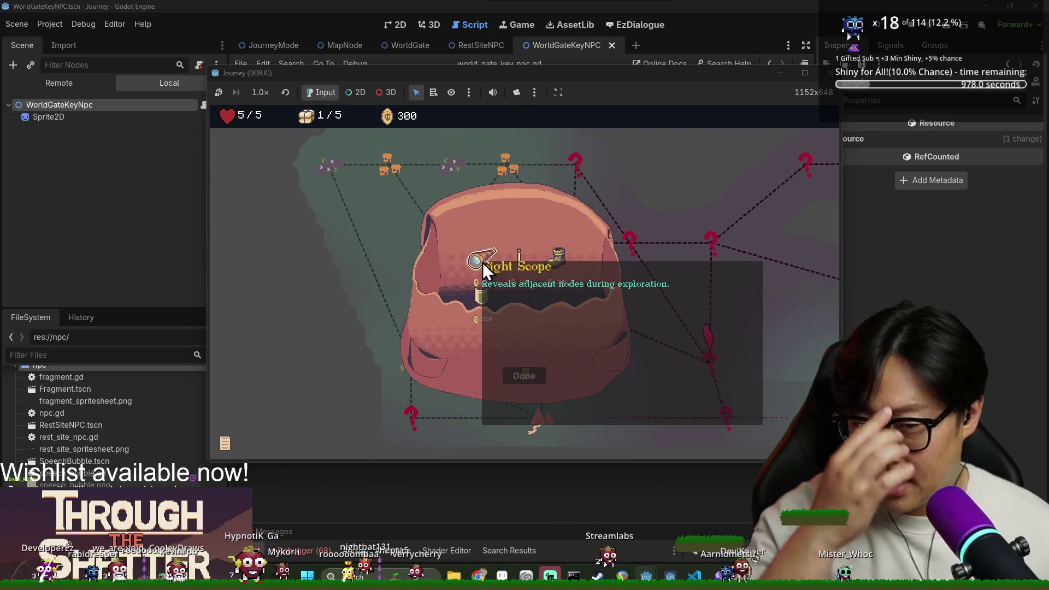
pyautogui.click(484, 263)
pyautogui.click(527, 376)
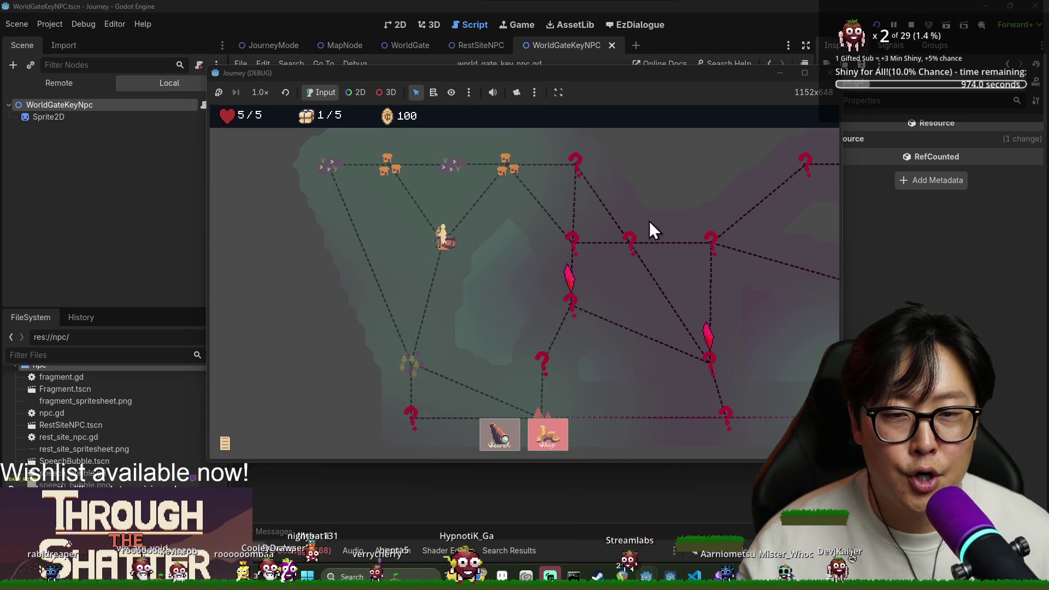
# Travel to the bottom-left node and search it for an event
pyautogui.click(344, 374)
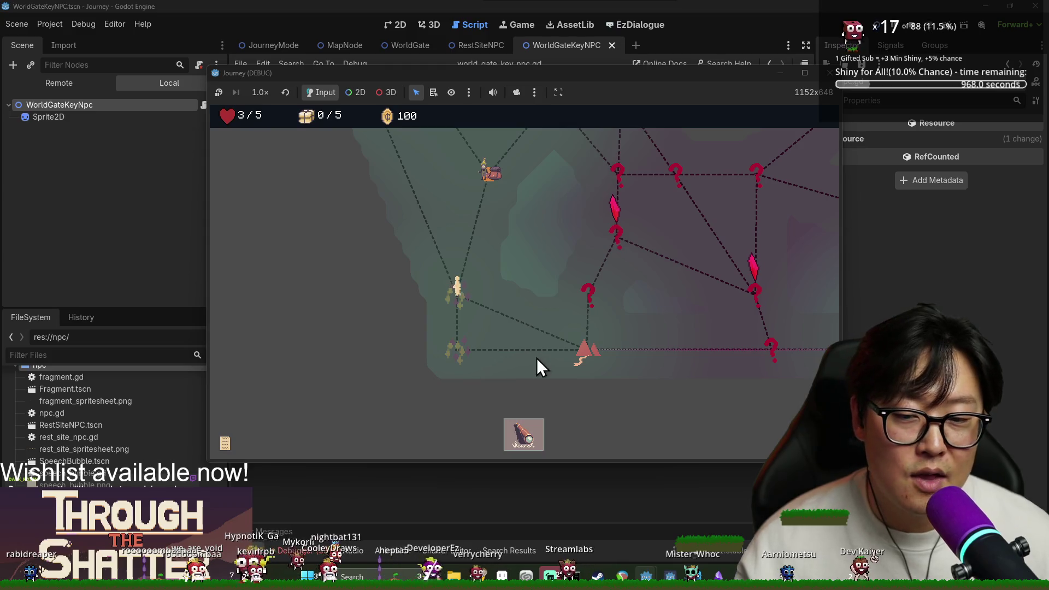
pyautogui.moveTo(535, 359)
pyautogui.mouseDown()
pyautogui.moveTo(522, 376)
pyautogui.moveTo(430, 361)
pyautogui.mouseUp()
pyautogui.scroll(-3, 415, 382)
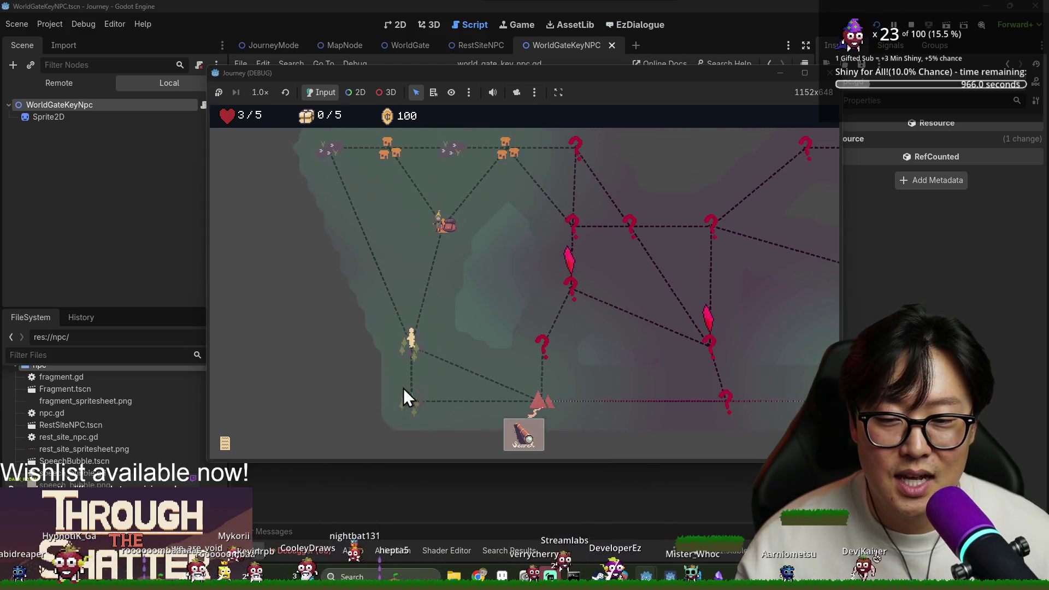
pyautogui.scroll(3, 437, 416)
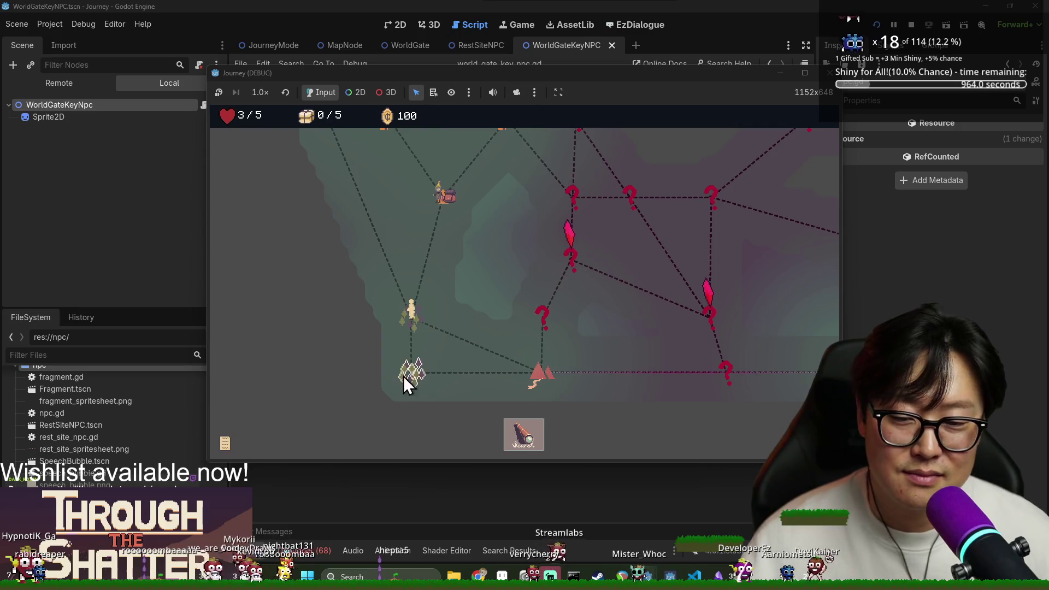
pyautogui.click(512, 431)
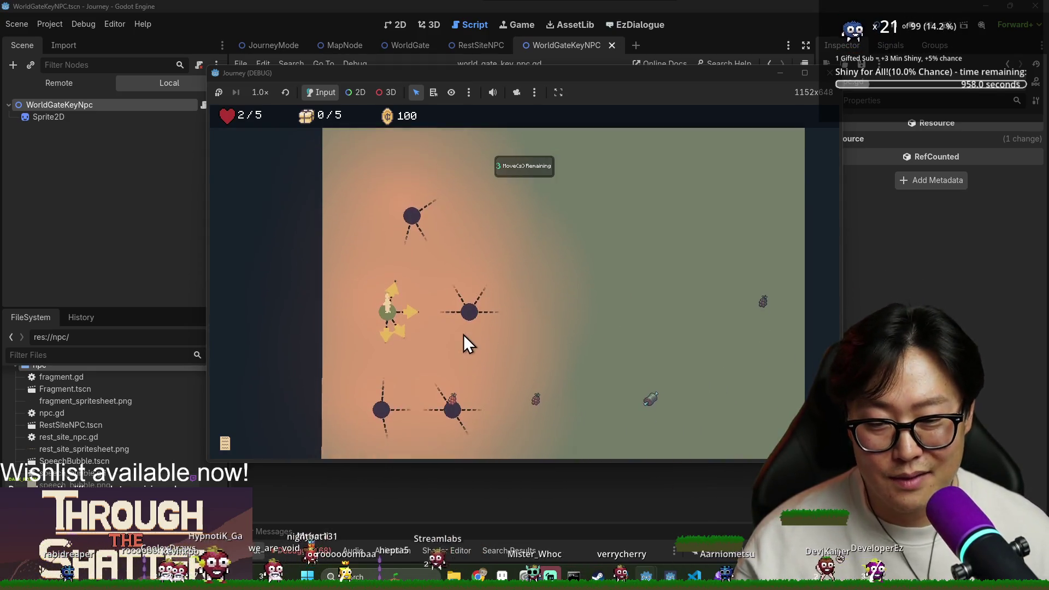
# Move the player across several nodes onto the green node and search it
pyautogui.click(457, 370)
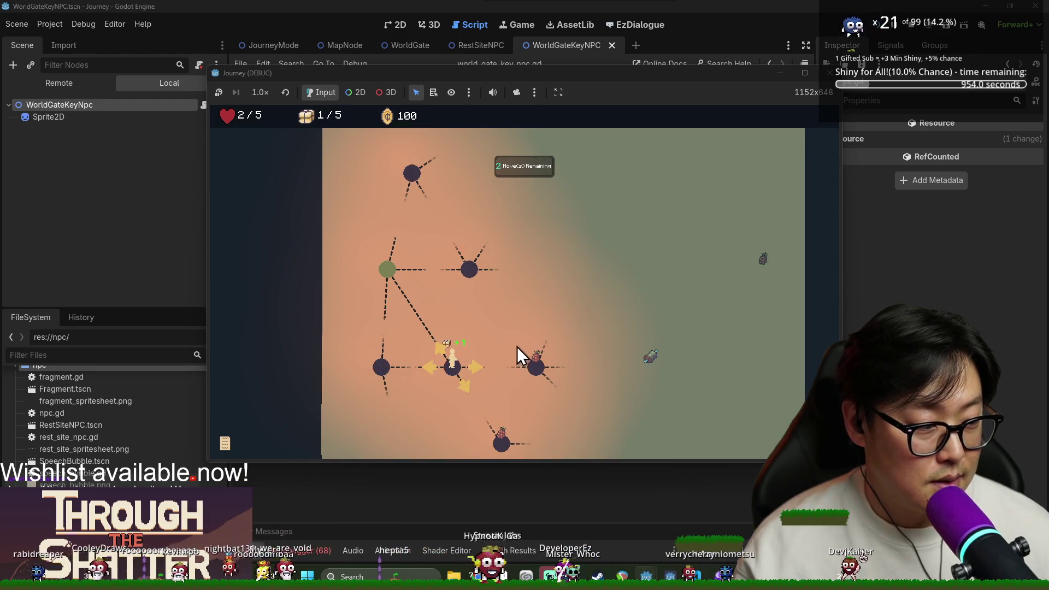
pyautogui.click(503, 421)
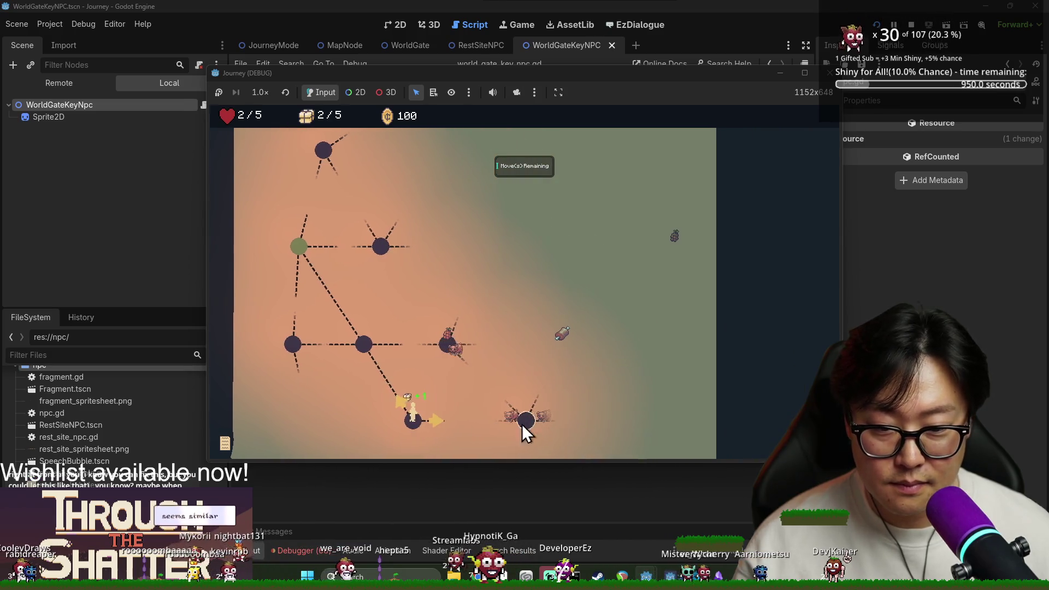
pyautogui.click(358, 348)
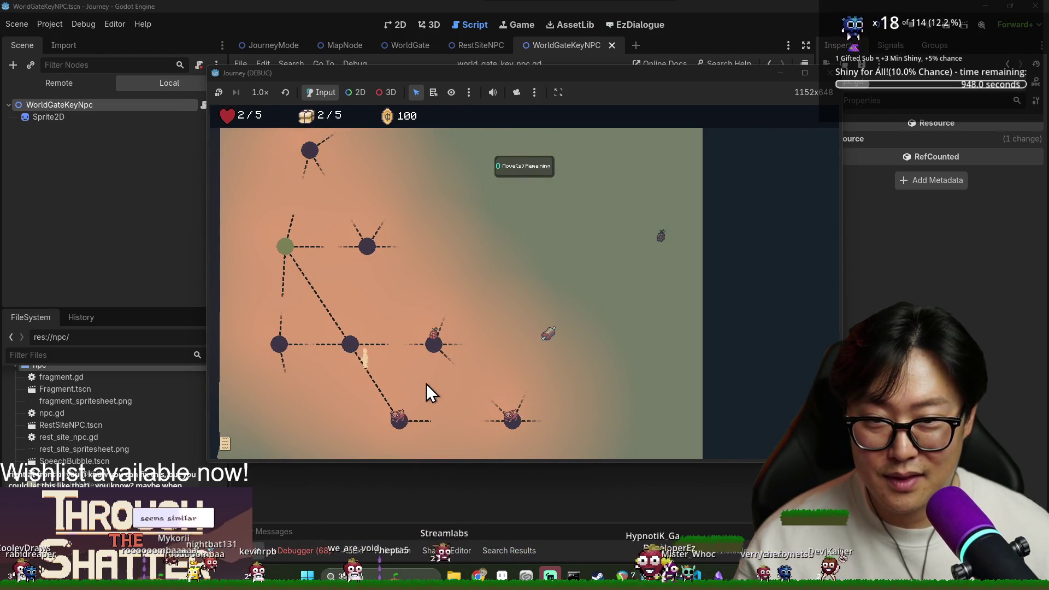
pyautogui.click(434, 349)
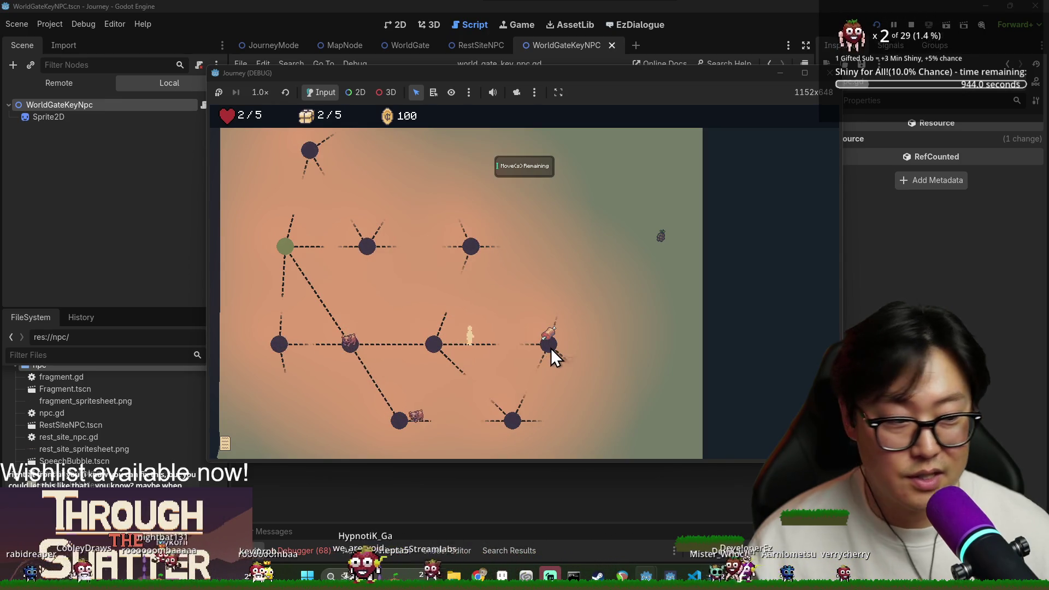
pyautogui.click(550, 347)
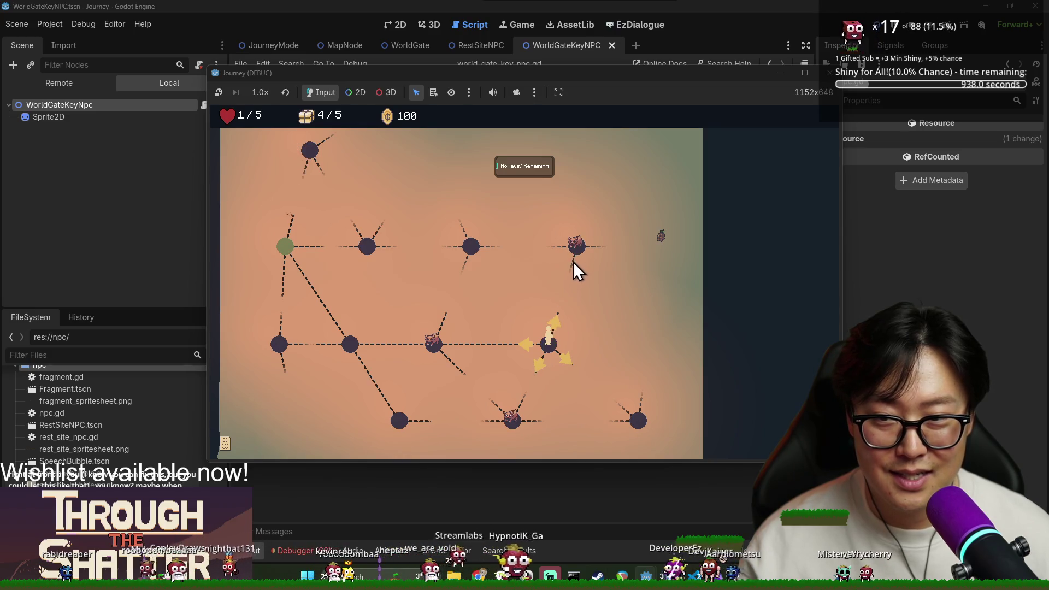
pyautogui.click(432, 344)
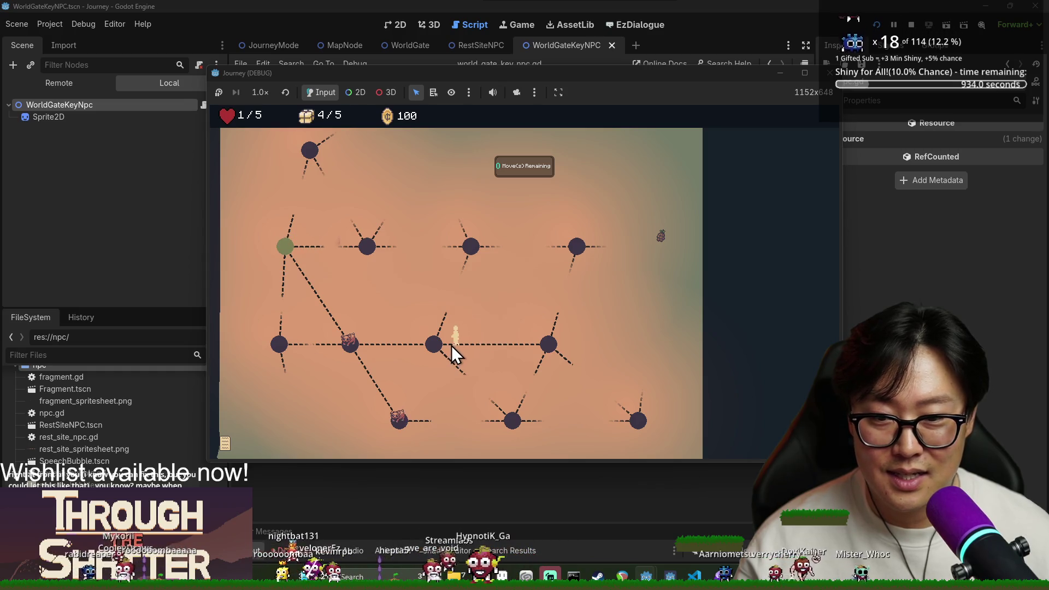
pyautogui.click(451, 336)
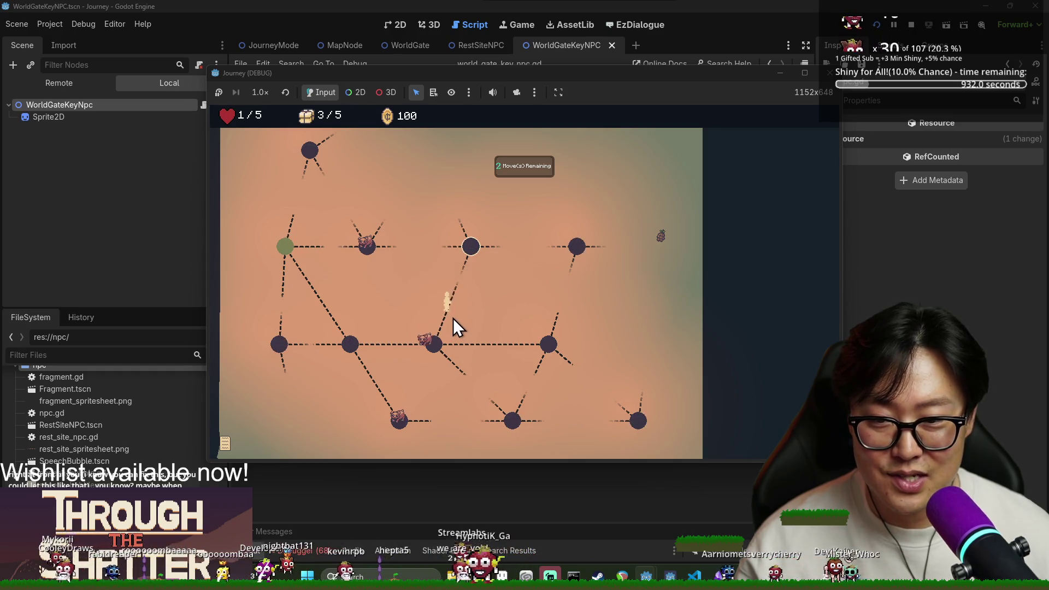
pyautogui.click(450, 254)
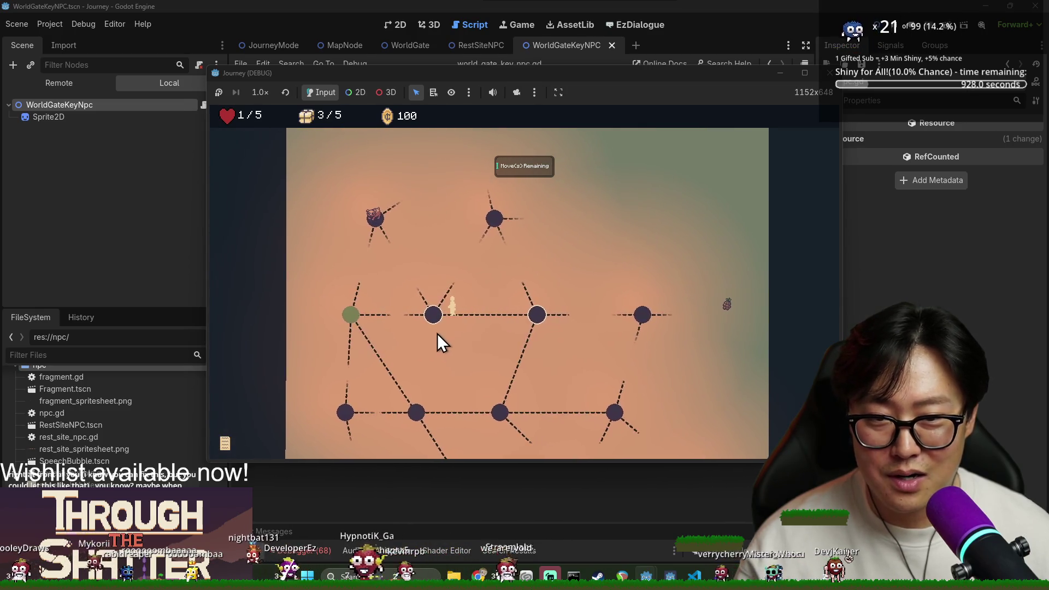
pyautogui.click(428, 320)
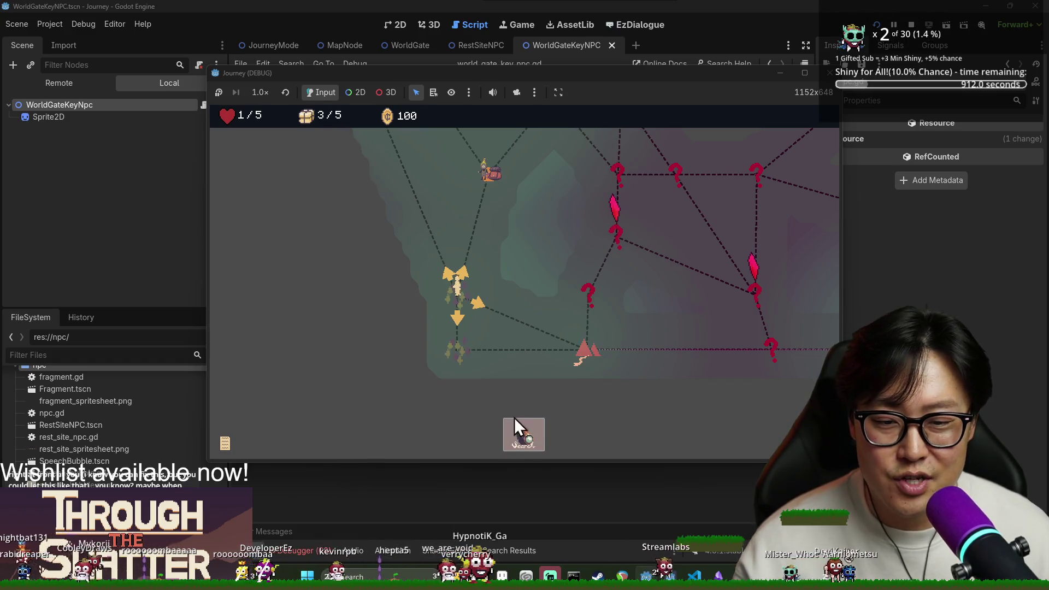
pyautogui.click(531, 439)
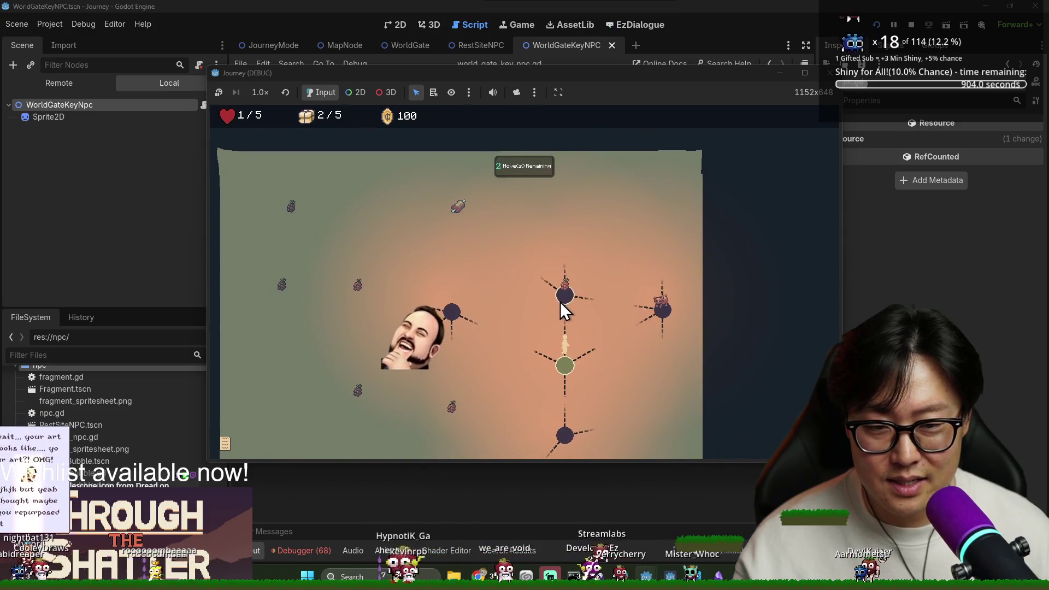
# Advance toward the enemy node until the journey ends, restart, and stop the game
pyautogui.press('Up')
pyautogui.click(457, 219)
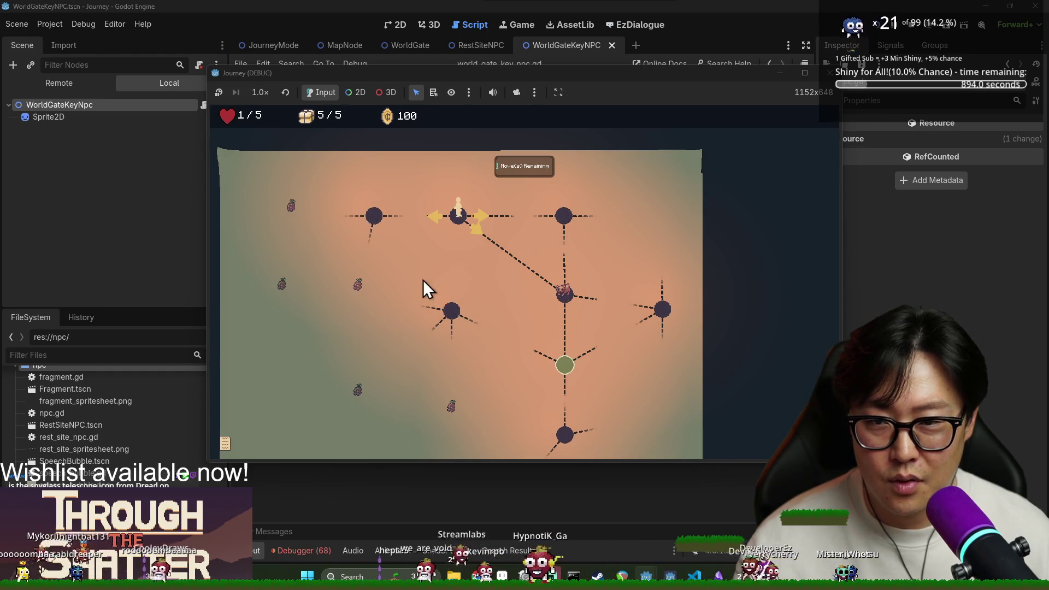
pyautogui.click(371, 217)
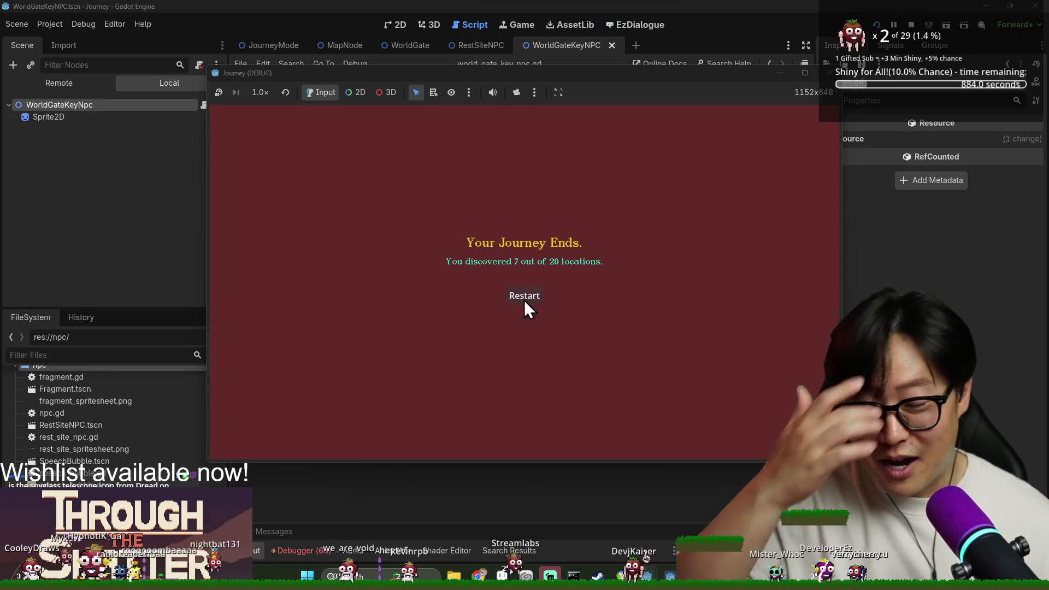
pyautogui.click(524, 295)
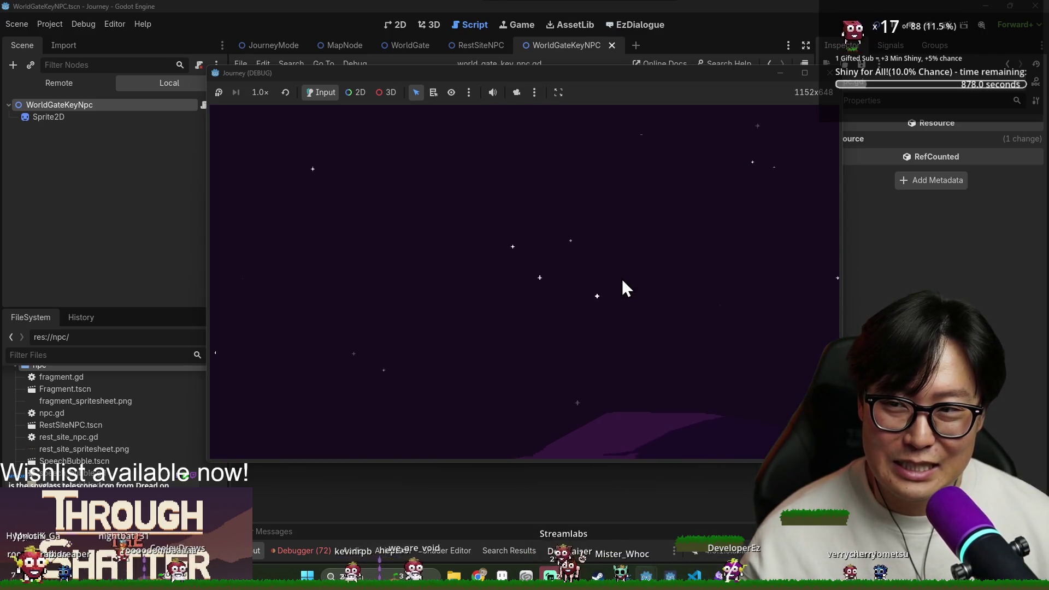
pyautogui.click(909, 28)
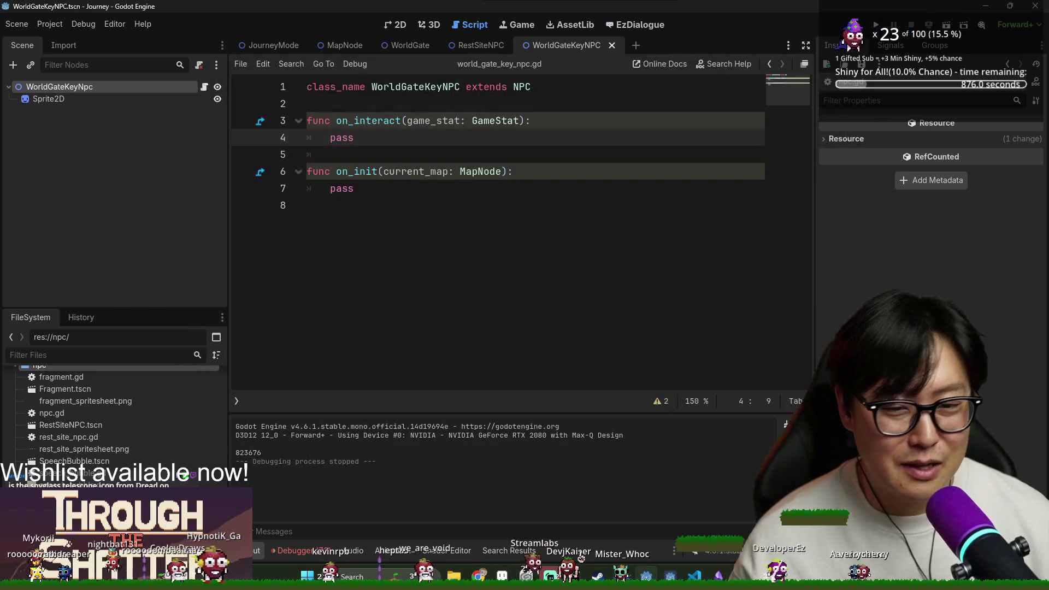
# Save the script, switch to the WorldGateKeyNPC 2D view, and select its Sprite2D node
pyautogui.click(504, 276)
pyautogui.hotkey('ctrl', 's')
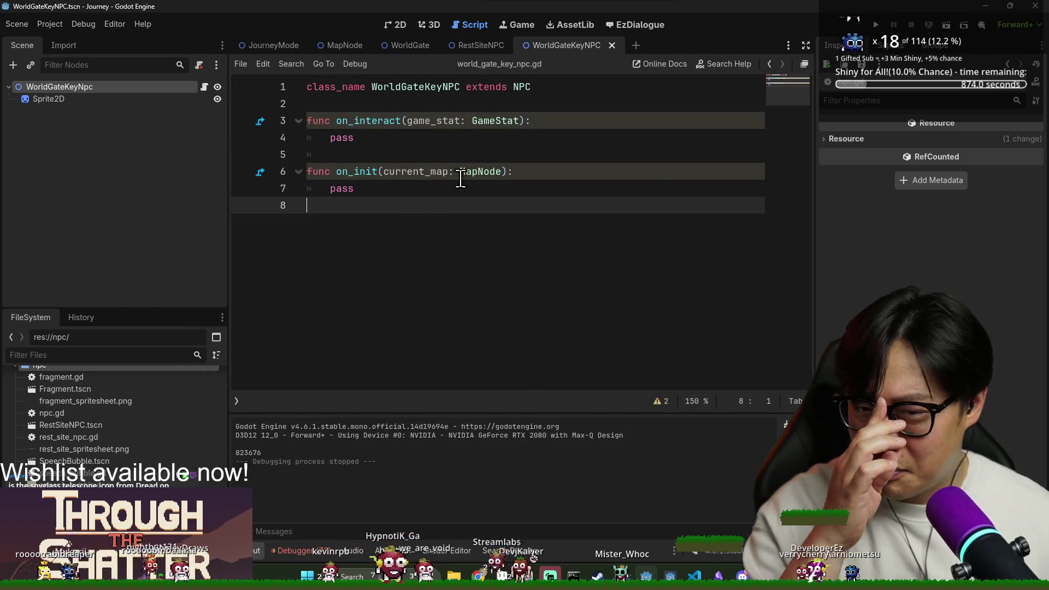
pyautogui.doubleClick(345, 137)
pyautogui.doubleClick(386, 121)
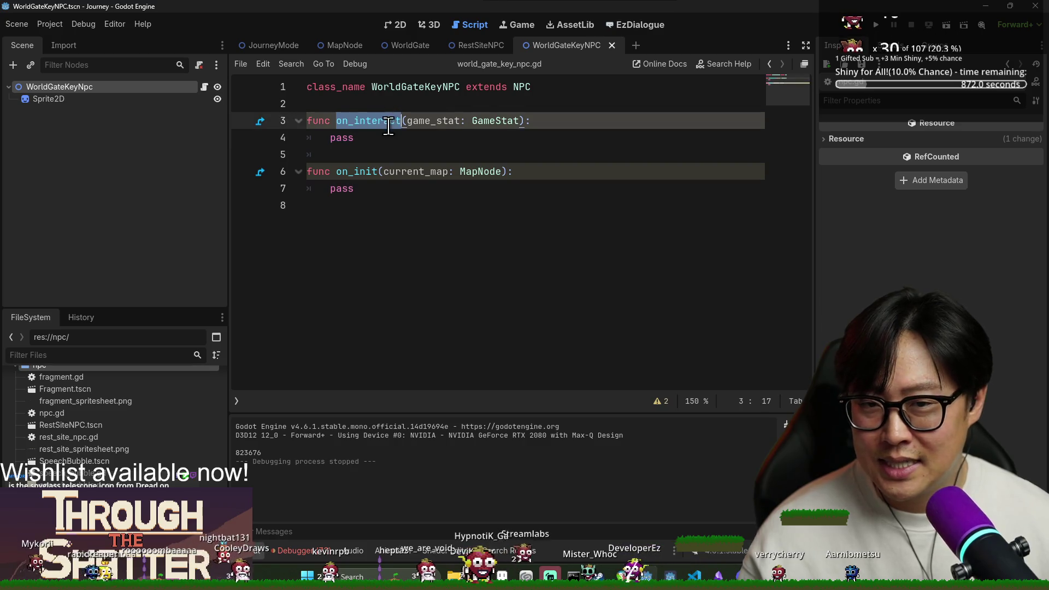
pyautogui.doubleClick(396, 87)
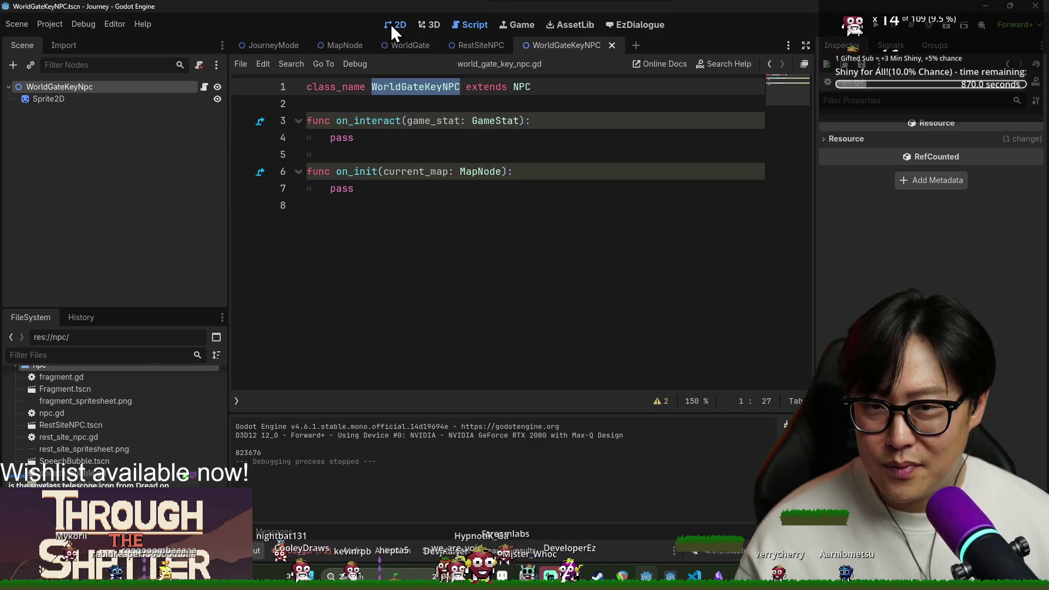
pyautogui.click(392, 25)
pyautogui.click(122, 100)
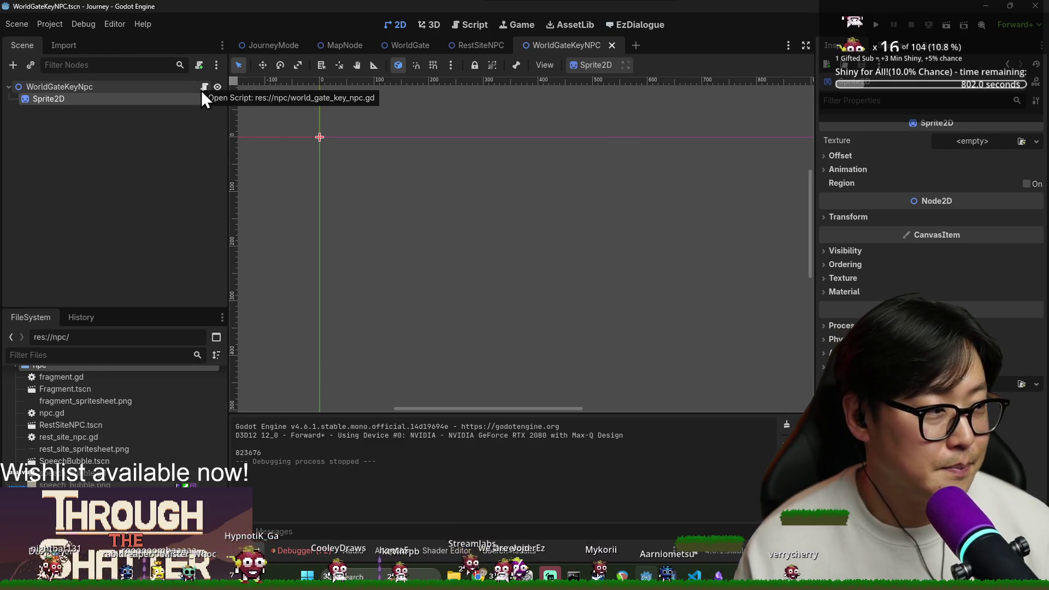
# Give the Sprite2D a new AtlasTexture and cut its region to one 32×32 tile
pyautogui.press('f')
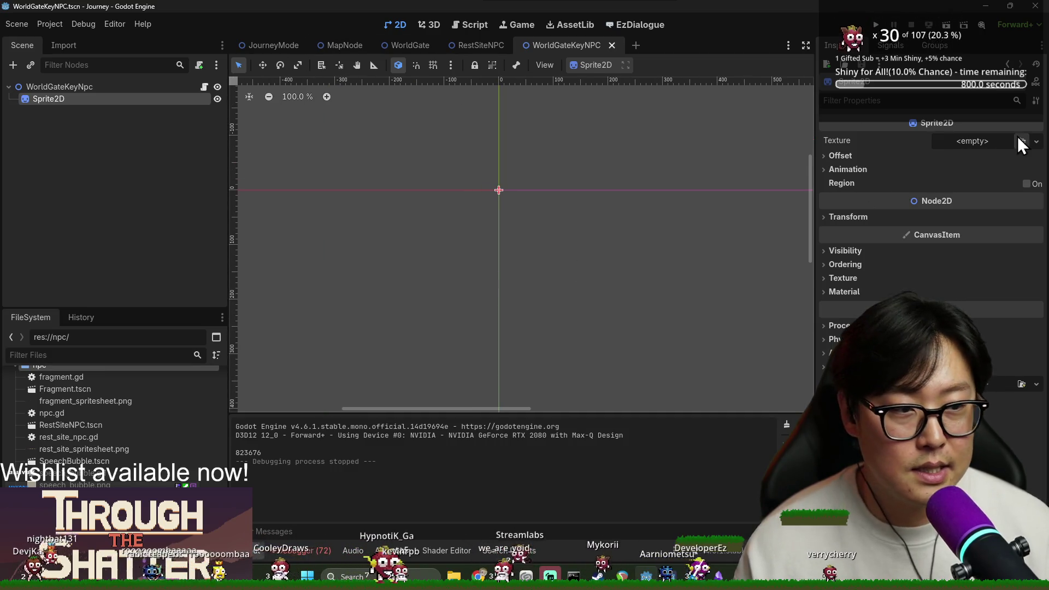
pyautogui.click(988, 142)
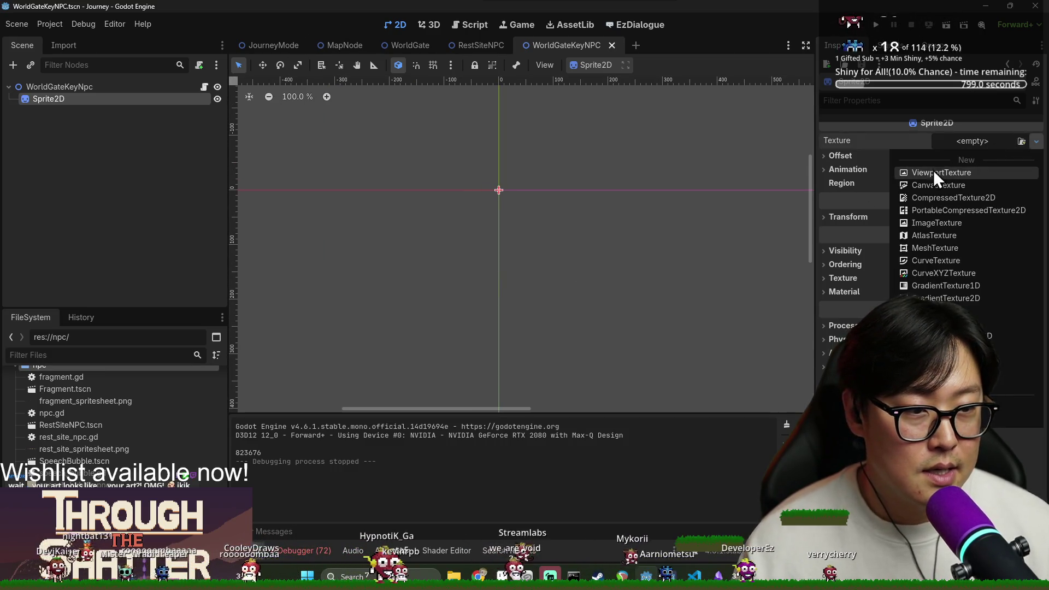
pyautogui.click(957, 236)
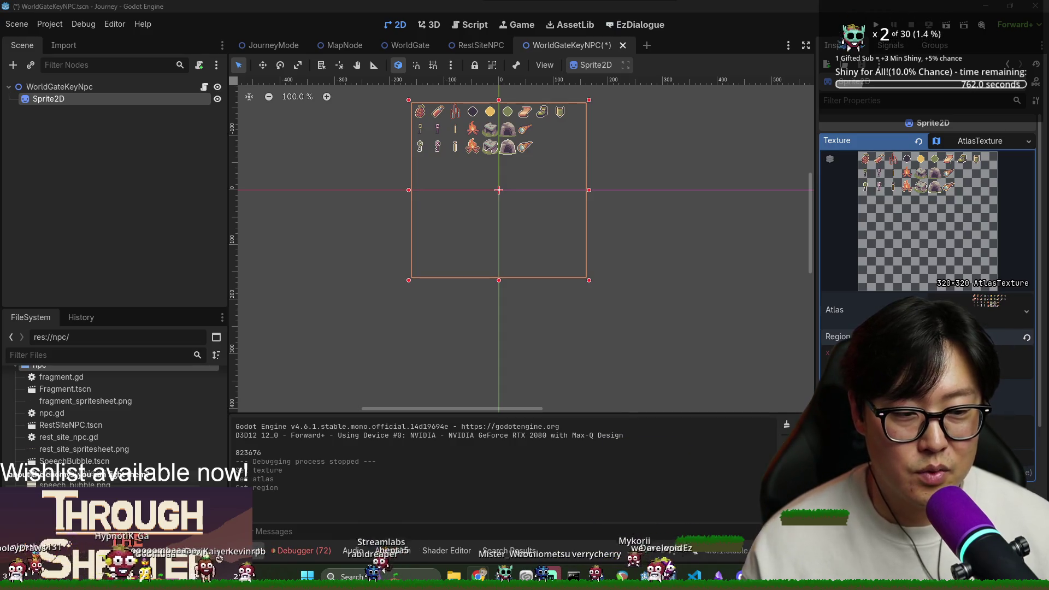
pyautogui.press('Return')
pyautogui.press('Return')
pyautogui.click(894, 300)
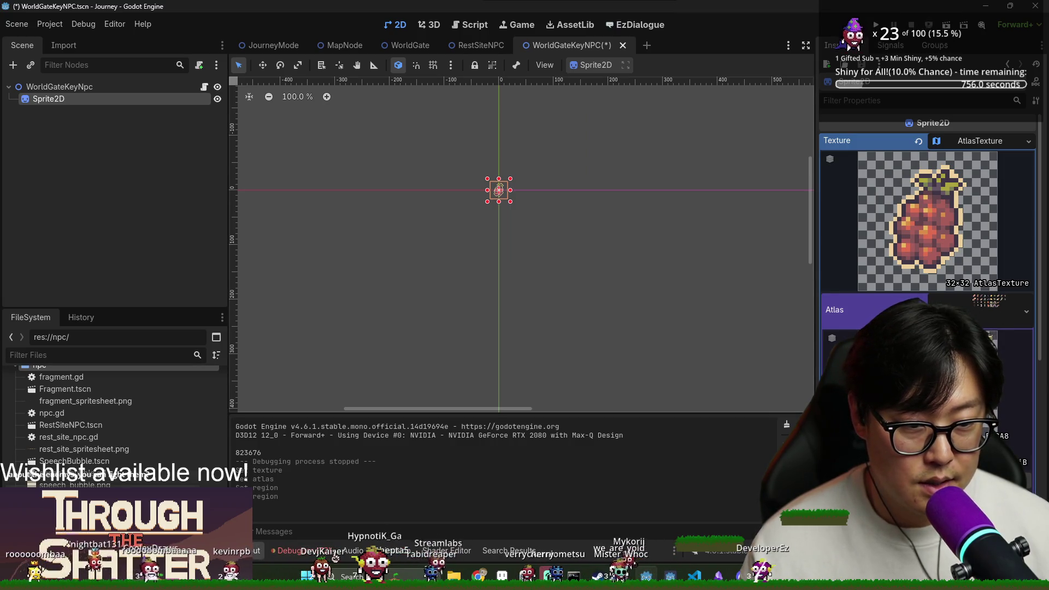
# Shift the atlas region onto the key icon and save the scene
pyautogui.click(773, 366)
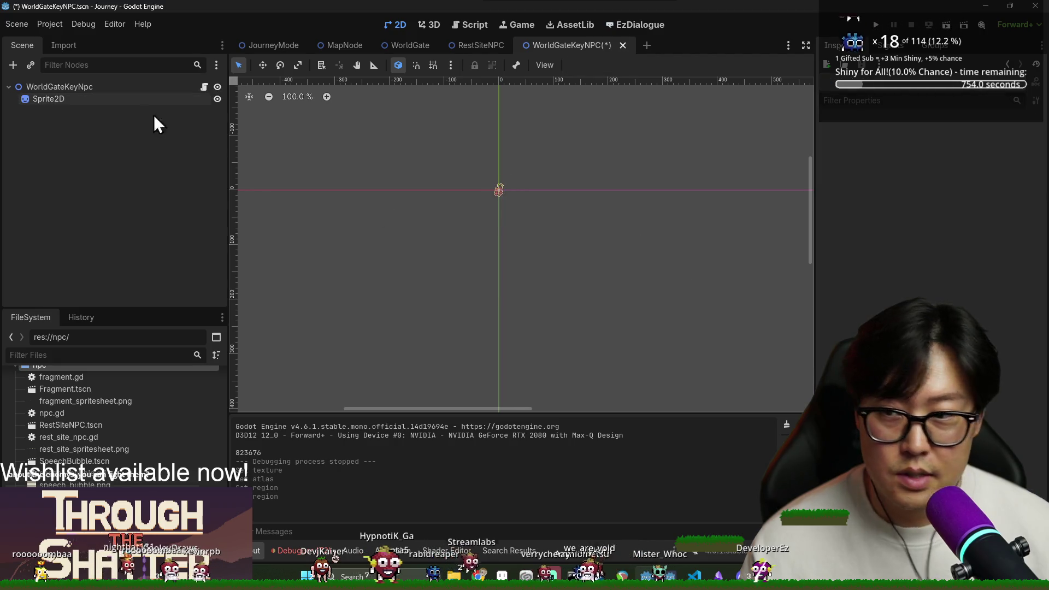
pyautogui.click(123, 89)
pyautogui.click(128, 104)
pyautogui.scroll(-3, 984, 281)
pyautogui.scroll(3, 984, 281)
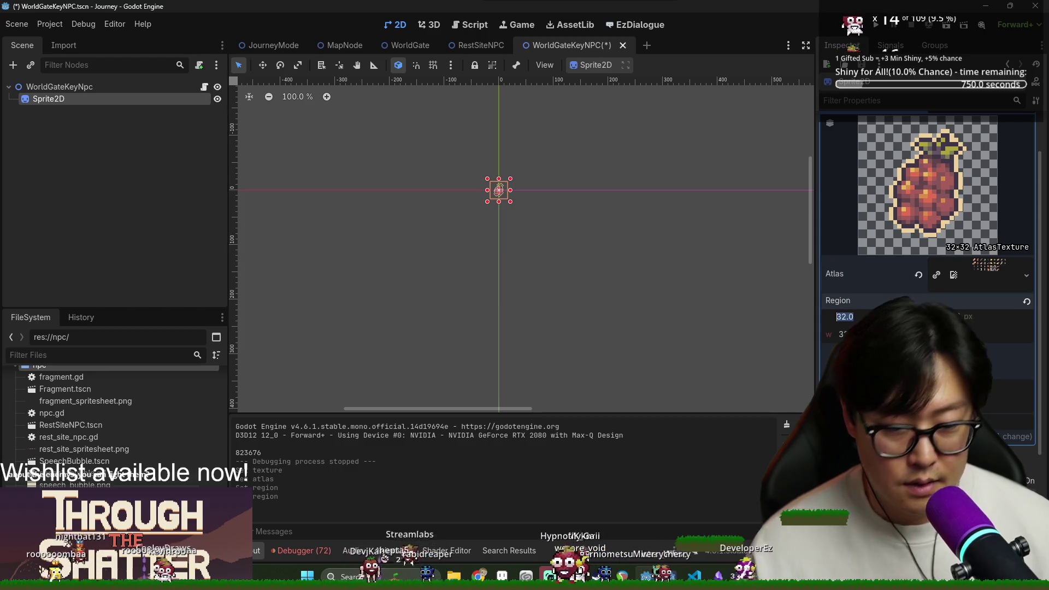
pyautogui.hotkey('ctrl', 'z')
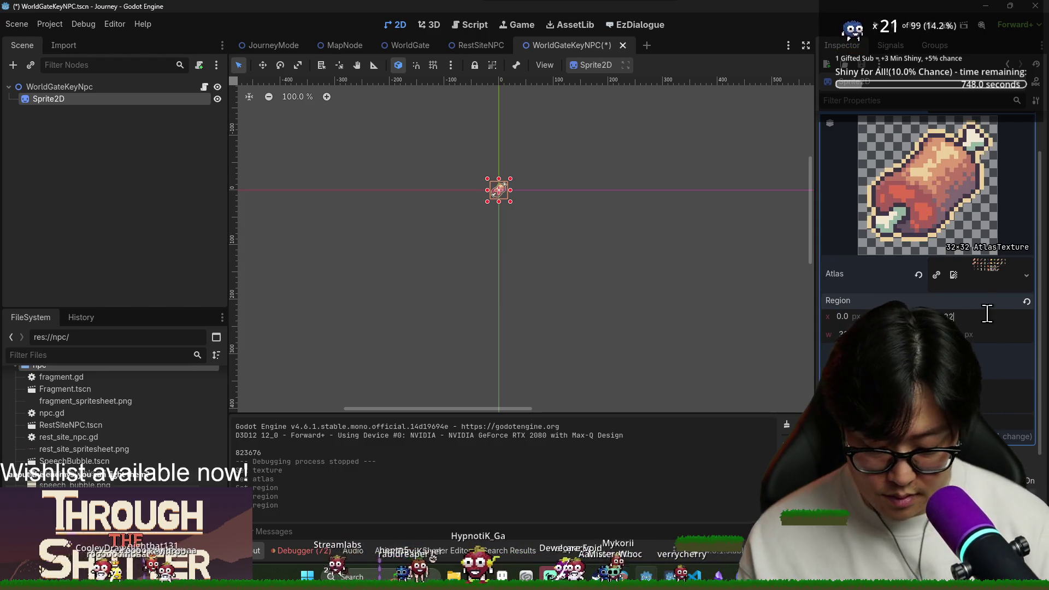
pyautogui.hotkey('ctrl', 'z')
pyautogui.scroll(1, 984, 328)
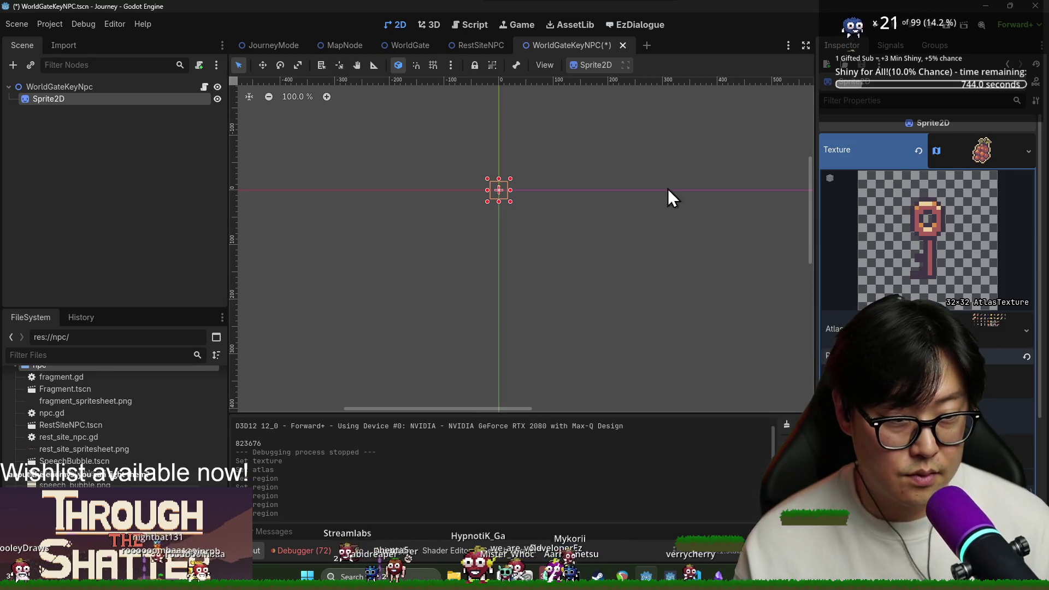
pyautogui.scroll(7, 511, 182)
pyautogui.click(591, 201)
pyautogui.hotkey('ctrl', 's')
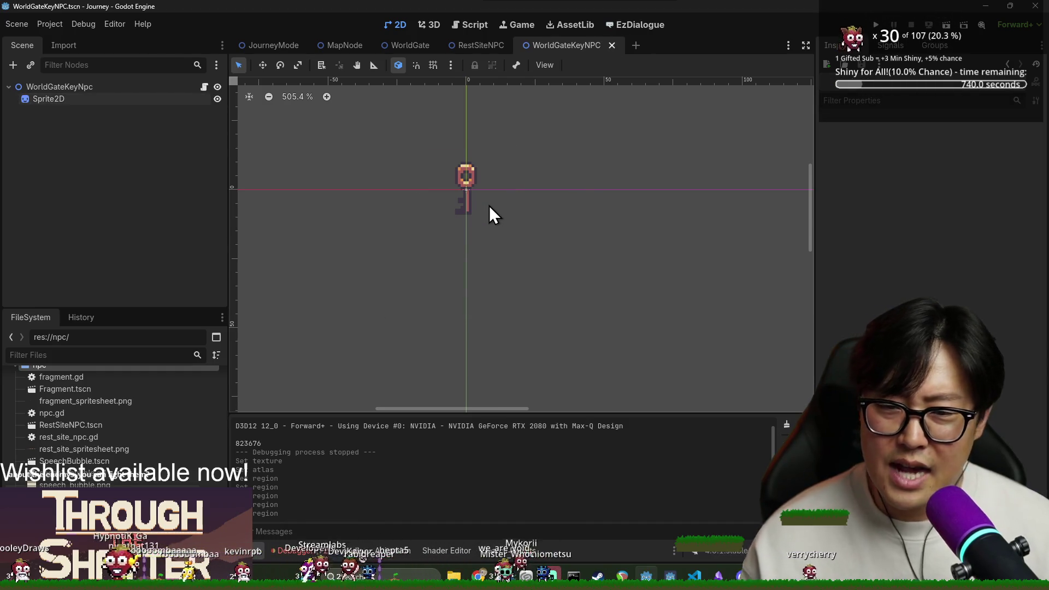
pyautogui.scroll(-1, 490, 206)
pyautogui.scroll(2, 175, 392)
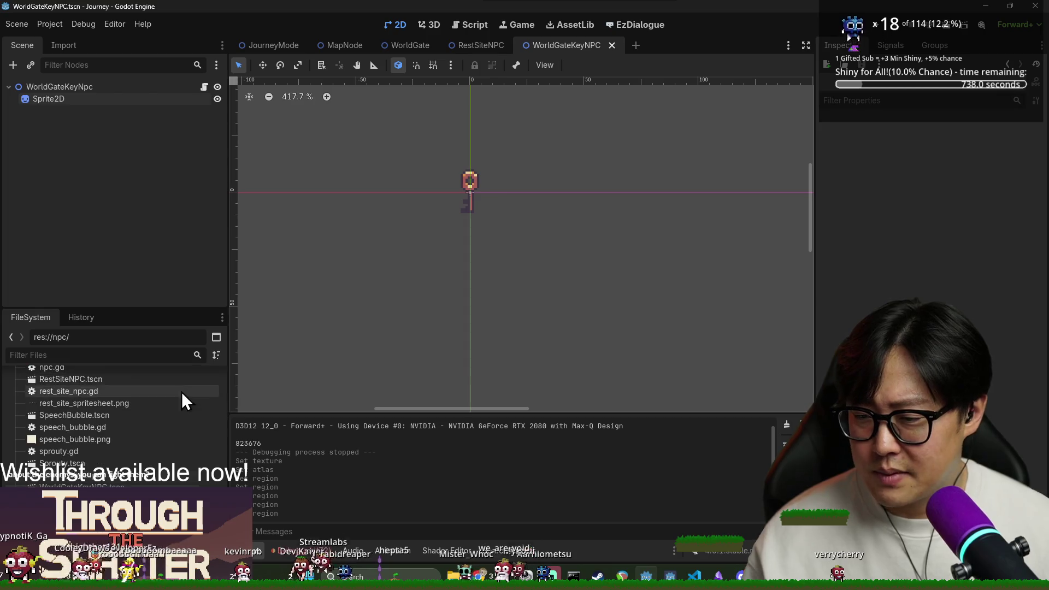
pyautogui.click(17, 391)
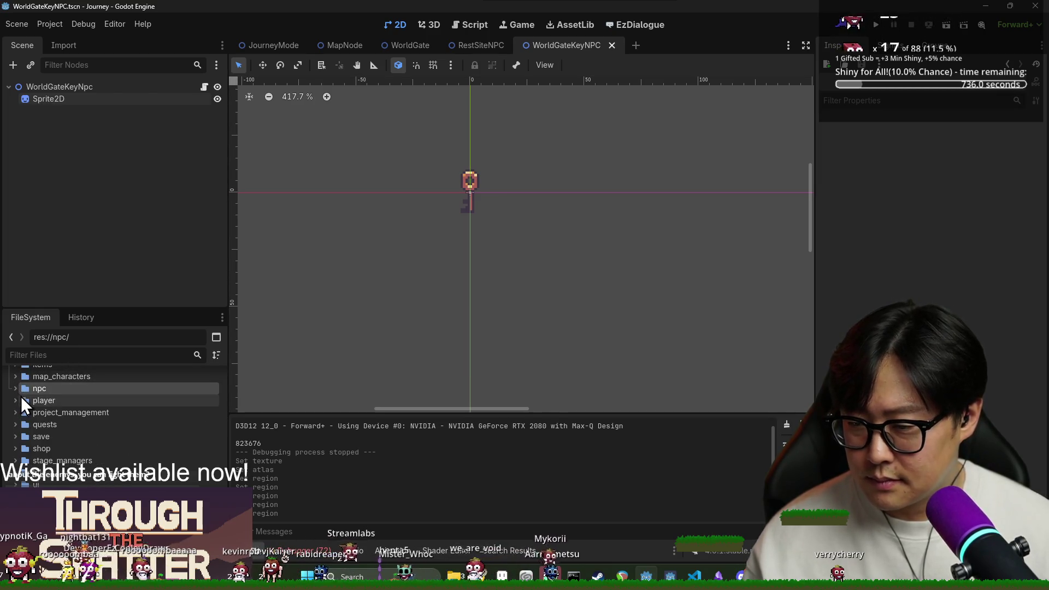
pyautogui.scroll(4, 44, 420)
pyautogui.doubleClick(40, 457)
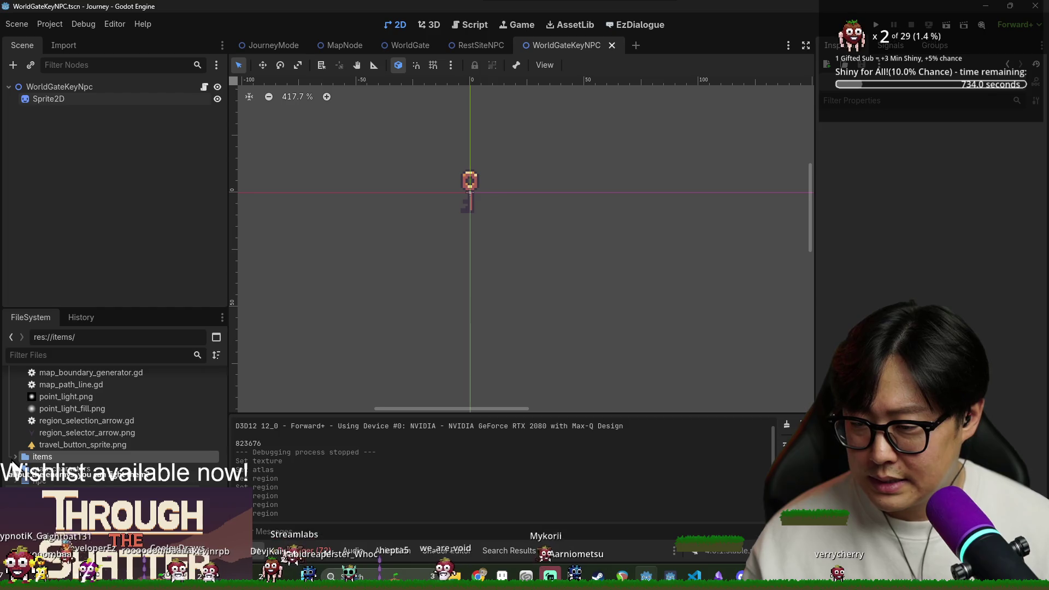
pyautogui.scroll(-3, 55, 415)
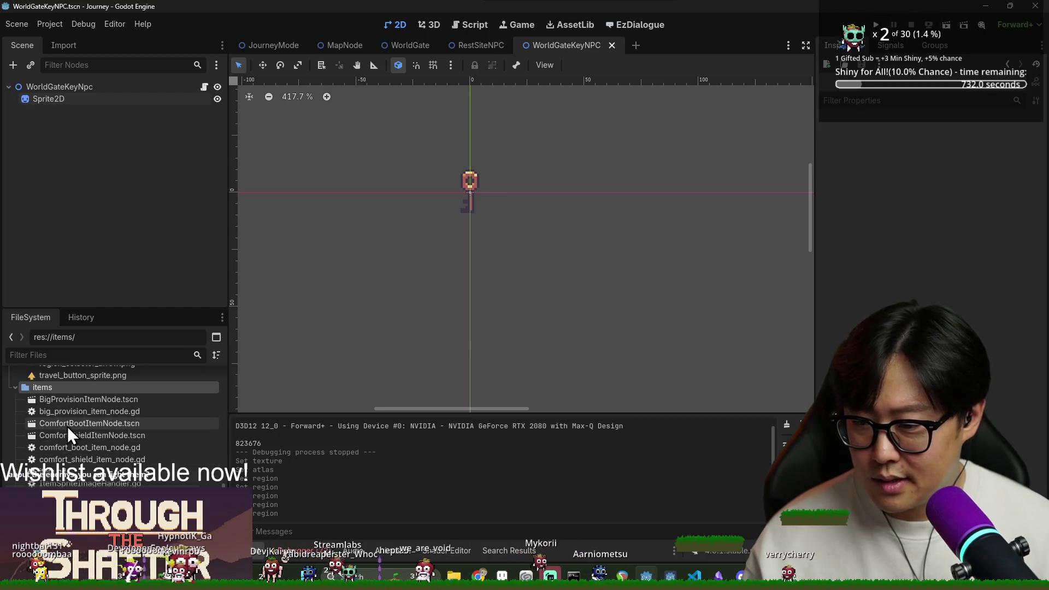
pyautogui.click(611, 45)
pyautogui.doubleClick(123, 401)
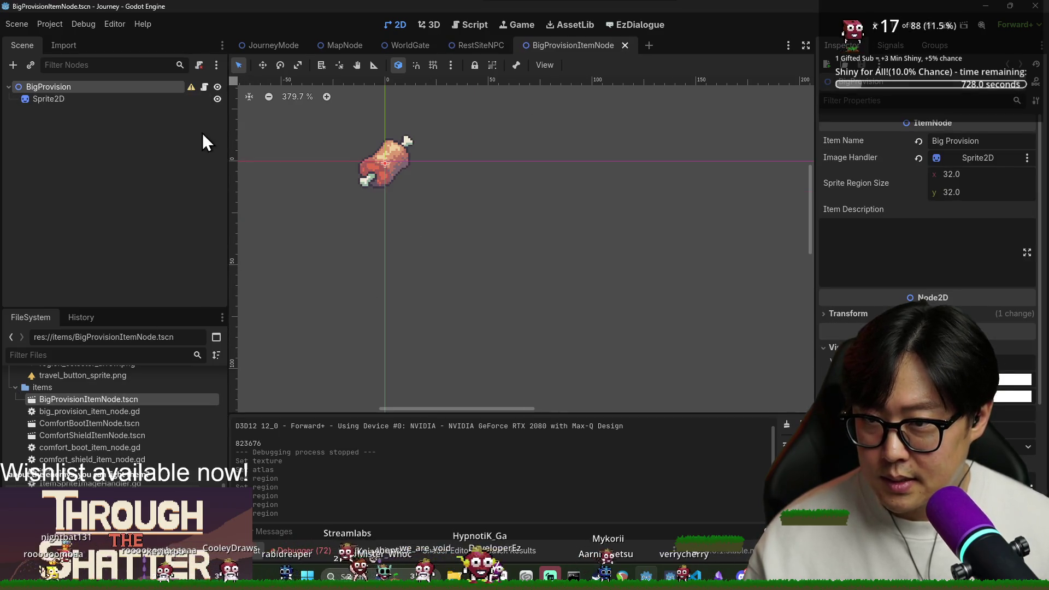
pyautogui.rightClick(91, 387)
pyautogui.moveTo(113, 371)
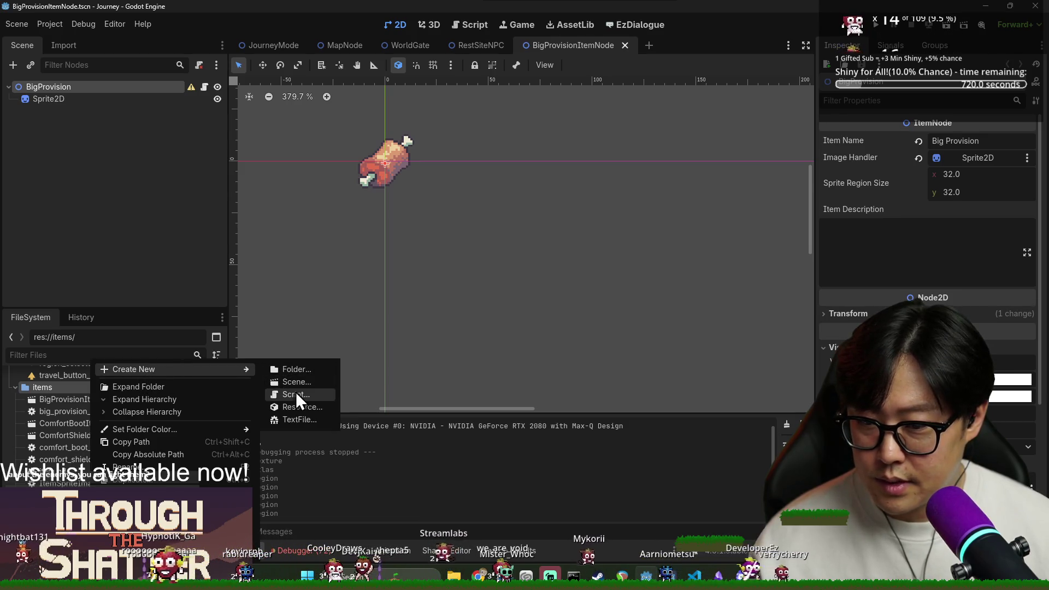
pyautogui.click(294, 395)
pyautogui.press('Escape')
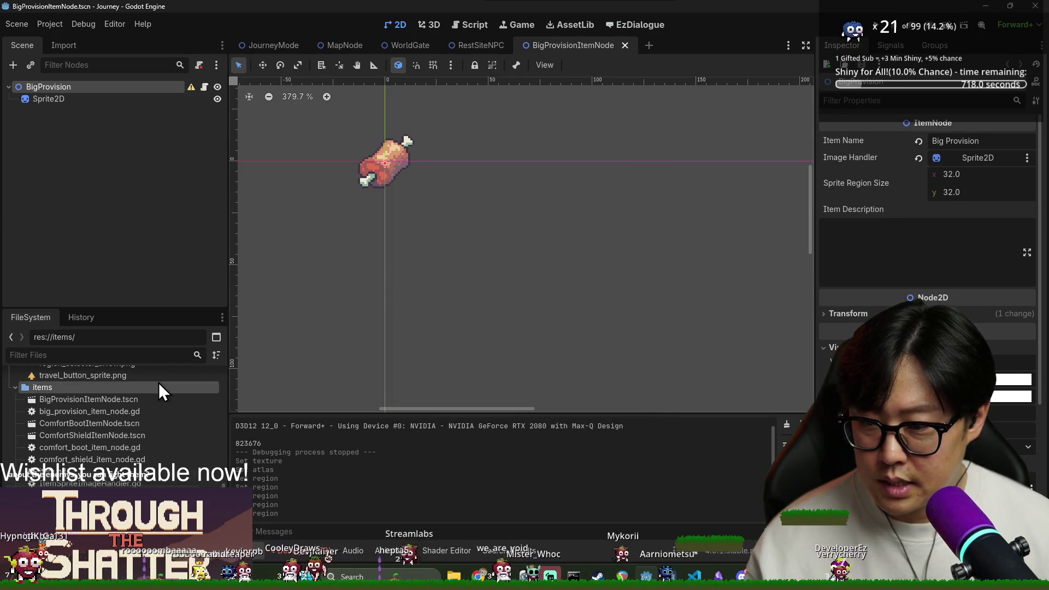
pyautogui.rightClick(158, 386)
# Start a new scene named WorldGateKeyItem, search root types for 'item', then cancel
pyautogui.moveTo(213, 366)
pyautogui.click(377, 383)
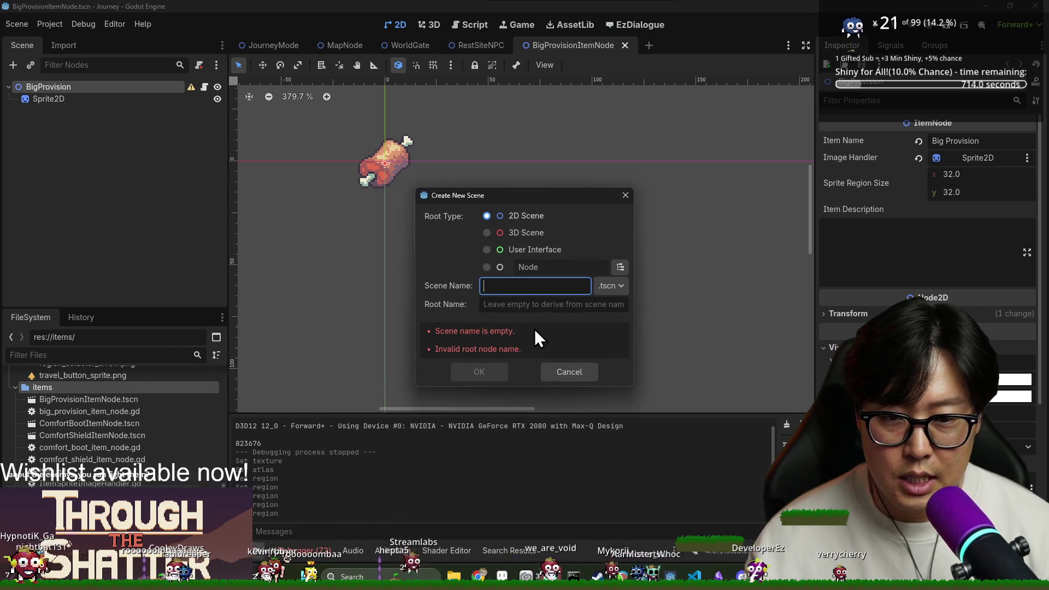
pyautogui.write('WorldGateKeyIOt')
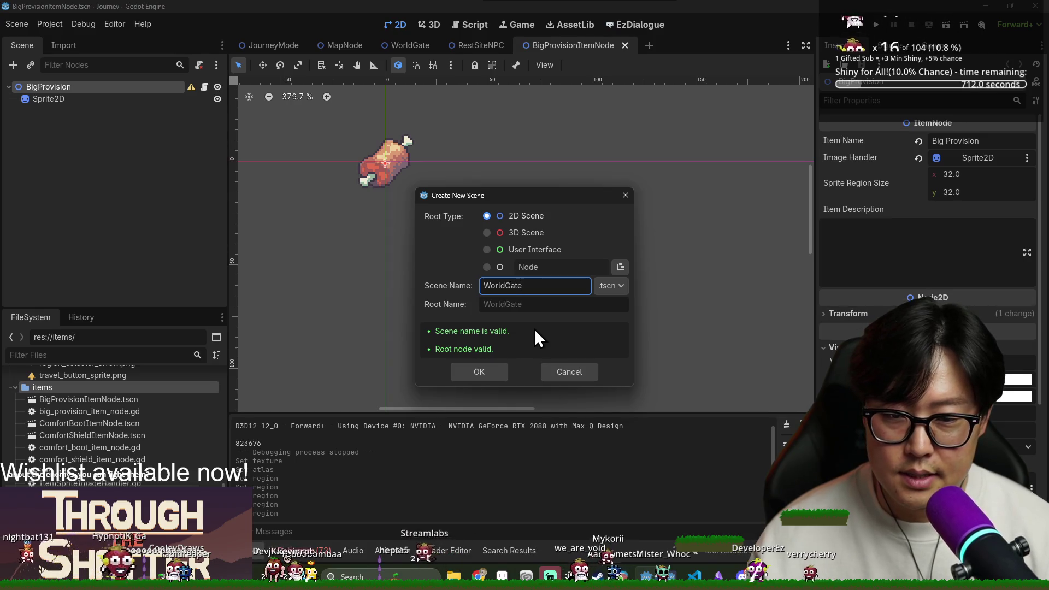
pyautogui.press('BackSpace')
pyautogui.press('BackSpace')
pyautogui.write('tem')
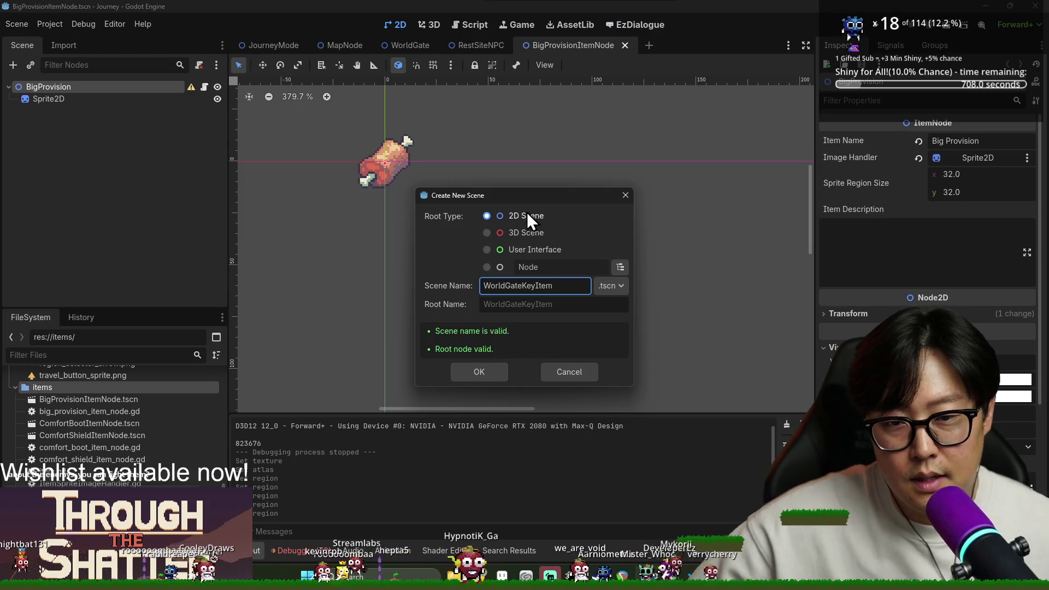
pyautogui.click(621, 268)
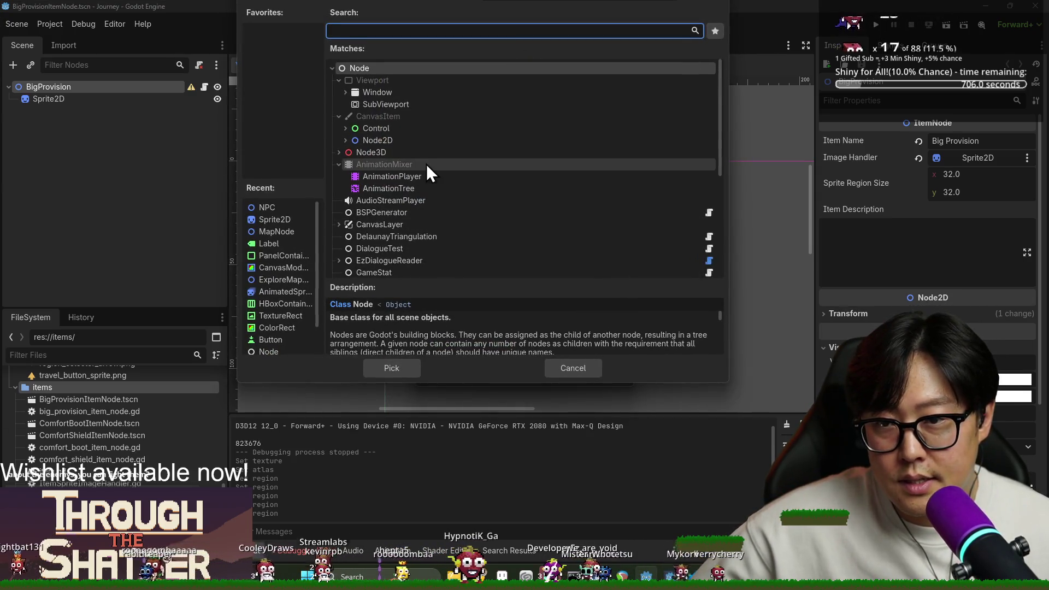
pyautogui.write('item')
pyautogui.scroll(5, 441, 186)
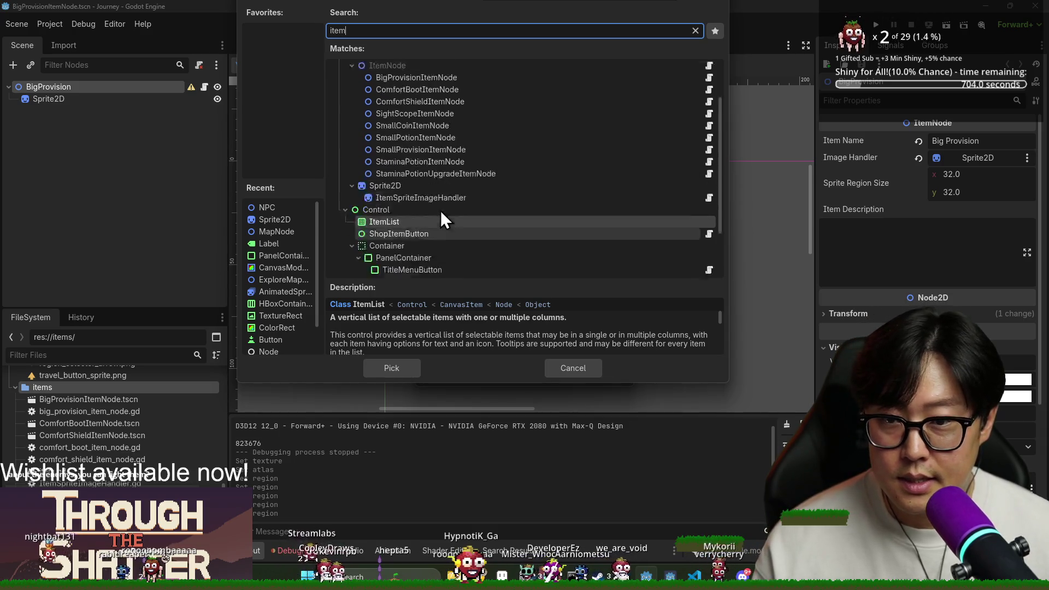
pyautogui.scroll(-6, 442, 208)
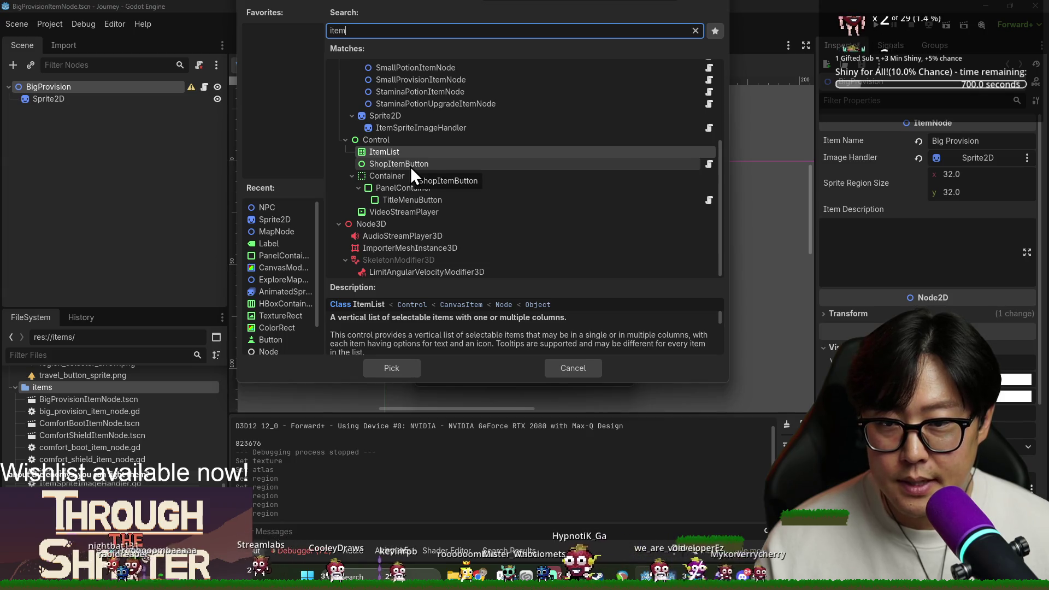
pyautogui.click(557, 368)
pyautogui.click(558, 380)
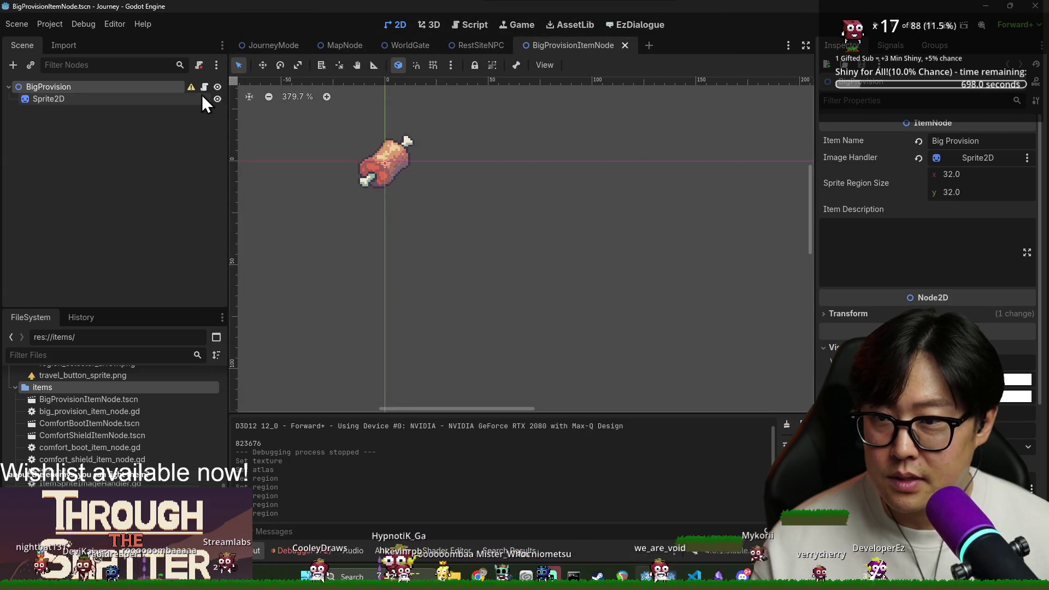
# Check BigProvision's ItemNode class, then create the WorldGateKeyItemNode 2D scene in items
pyautogui.click(202, 98)
pyautogui.click(203, 87)
pyautogui.doubleClick(545, 87)
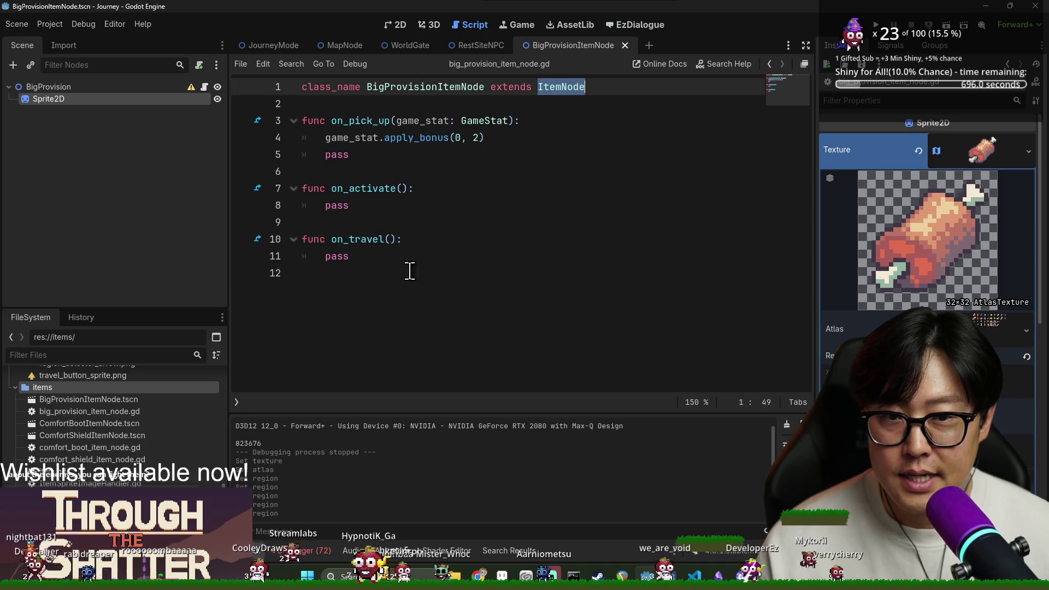
pyautogui.rightClick(106, 390)
pyautogui.moveTo(164, 370)
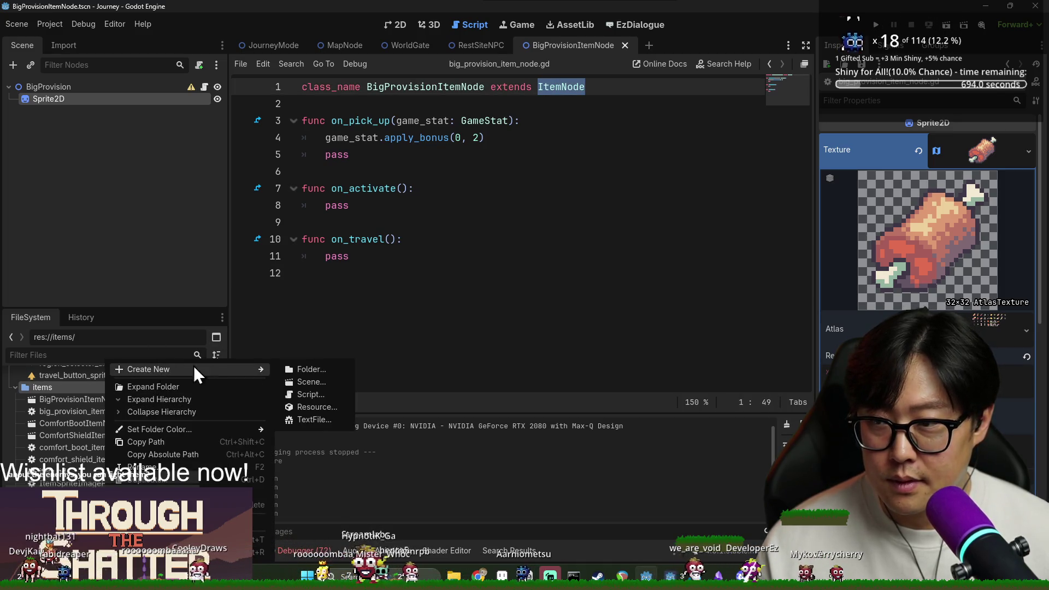
pyautogui.click(309, 381)
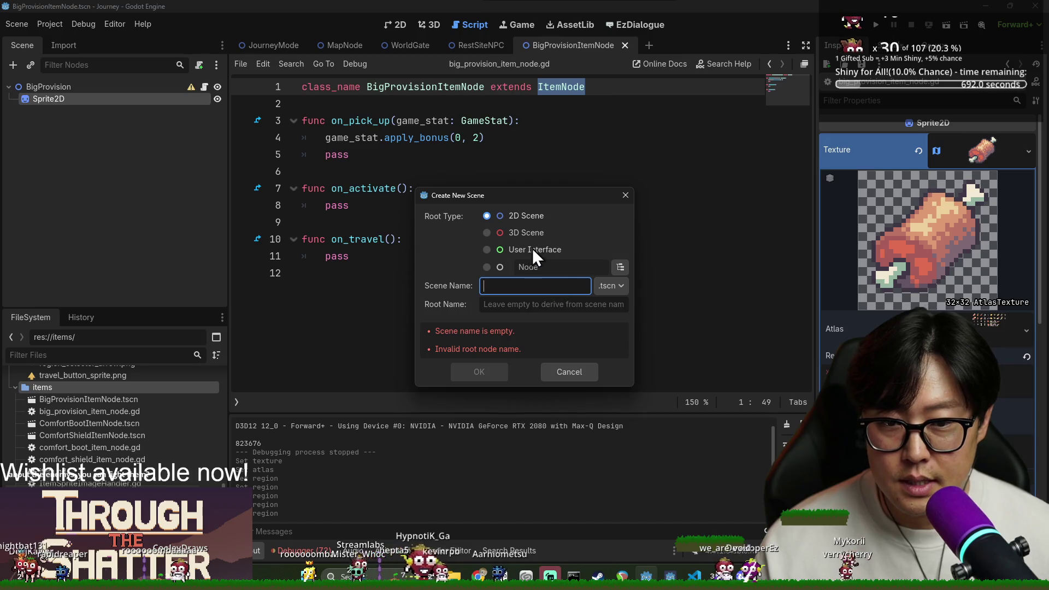
pyautogui.click(615, 270)
pyautogui.write('itemnod')
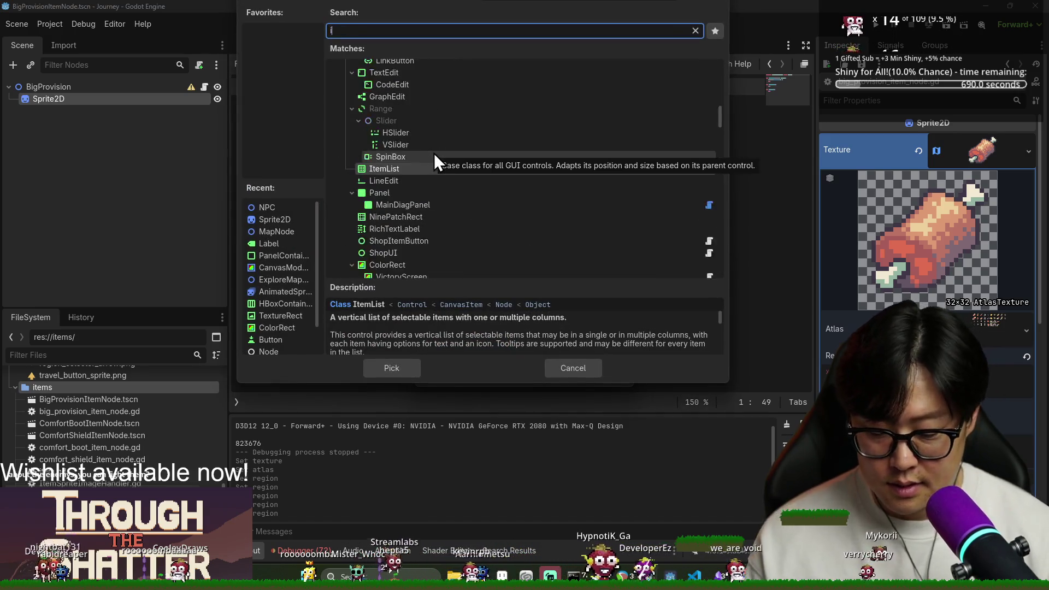
pyautogui.click(437, 103)
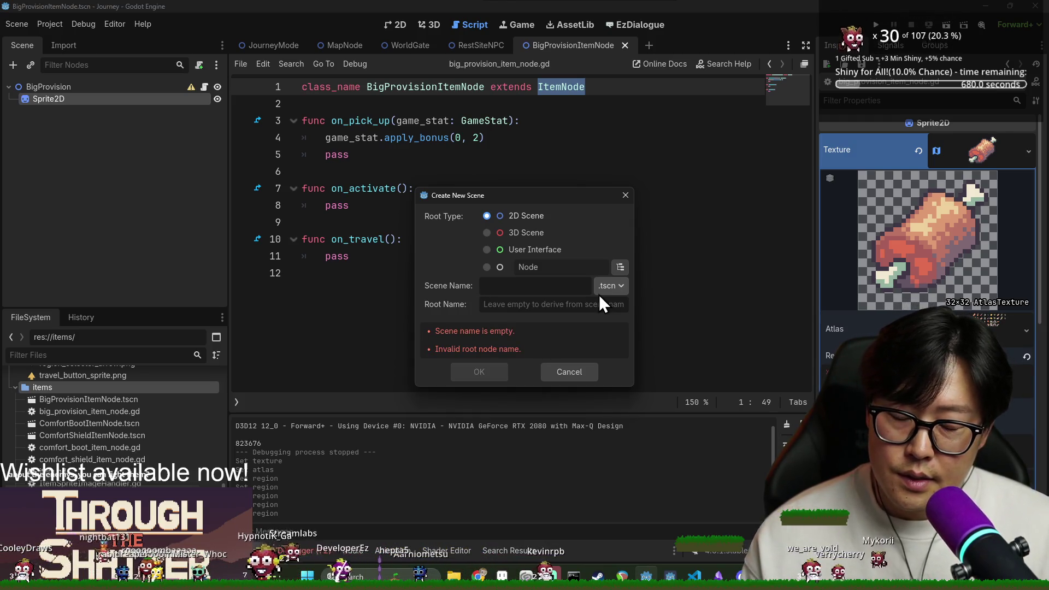
pyautogui.write('WorldGateKeyItemNode')
pyautogui.press('Return')
# Attach an ItemNode-inheriting script to the root with class_name WorldGateKeyItemNode and save it
pyautogui.rightClick(178, 88)
pyautogui.click(219, 172)
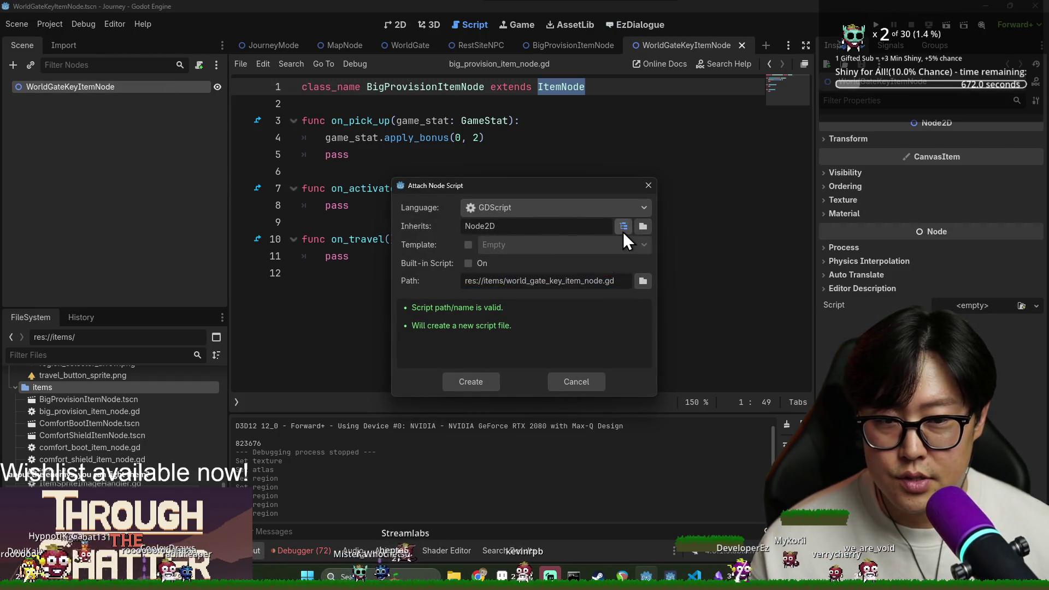
pyautogui.click(624, 225)
pyautogui.write('item')
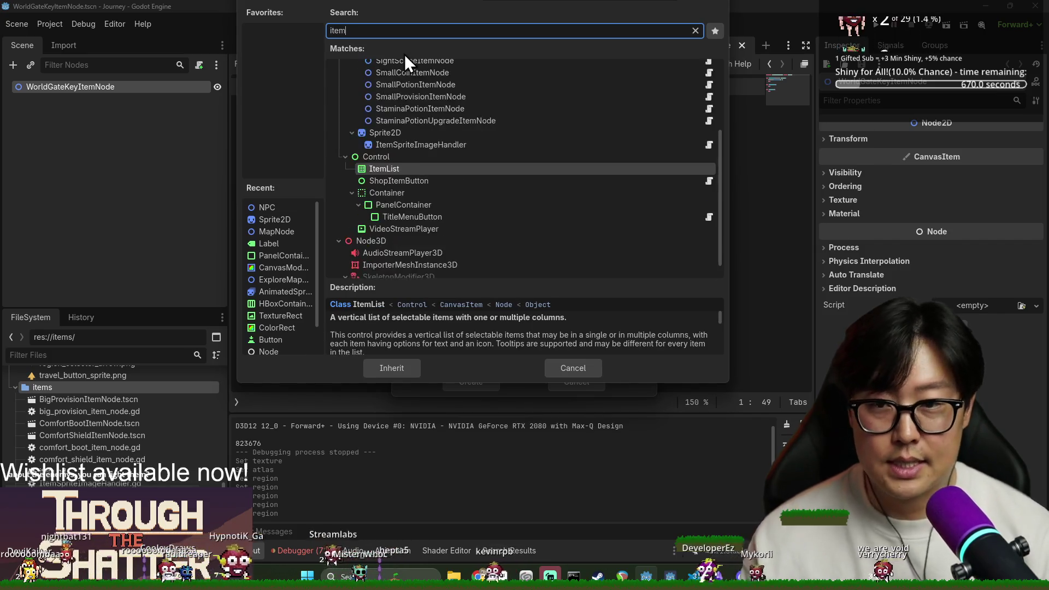
pyautogui.write('node')
pyautogui.doubleClick(423, 106)
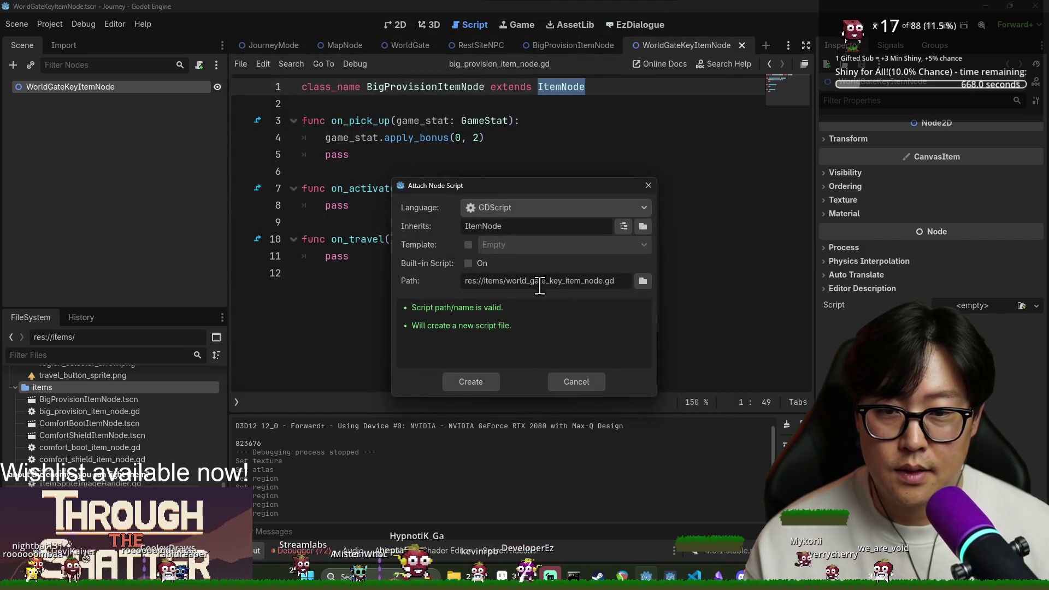
pyautogui.click(472, 382)
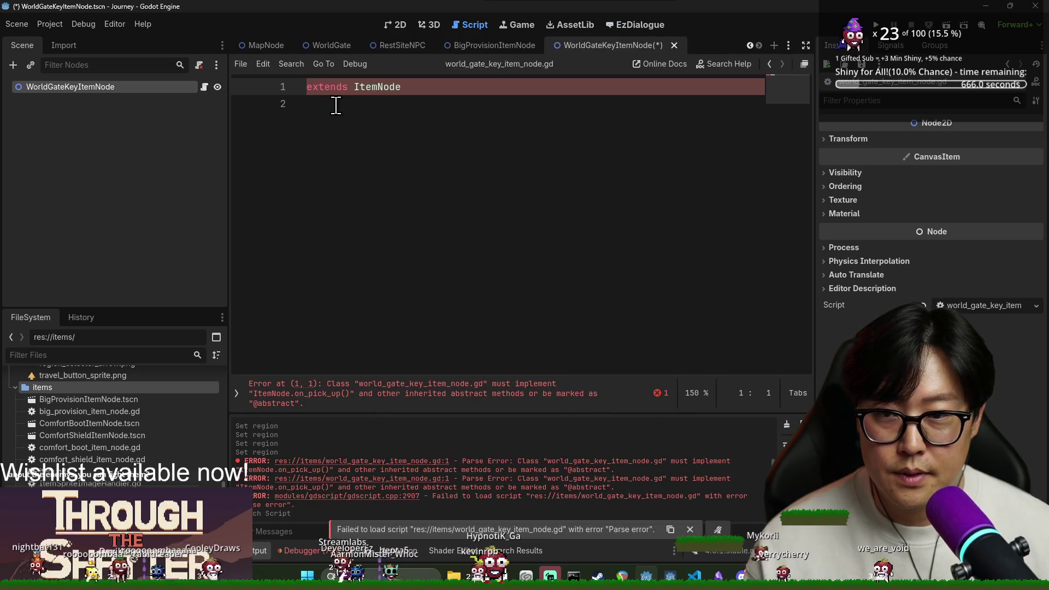
pyautogui.write('WorldGateKey')
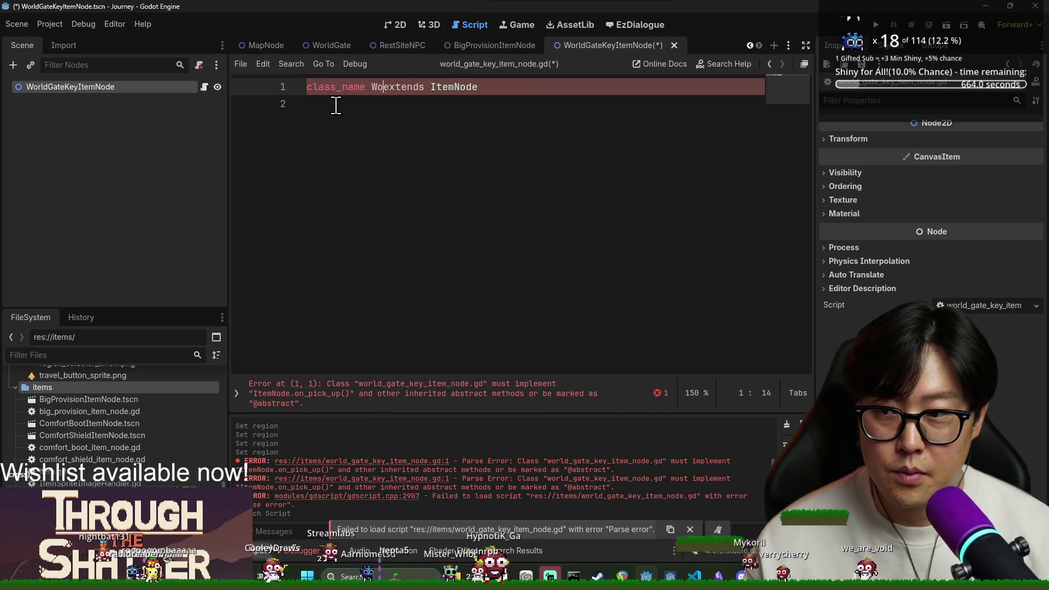
pyautogui.write('ItemNode')
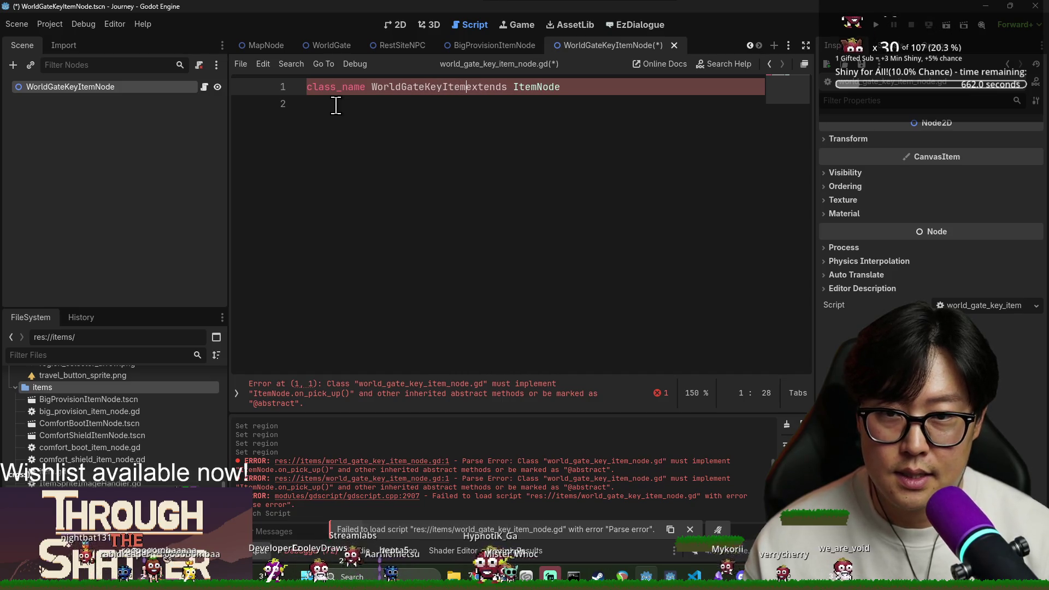
pyautogui.hotkey('ctrl', 's')
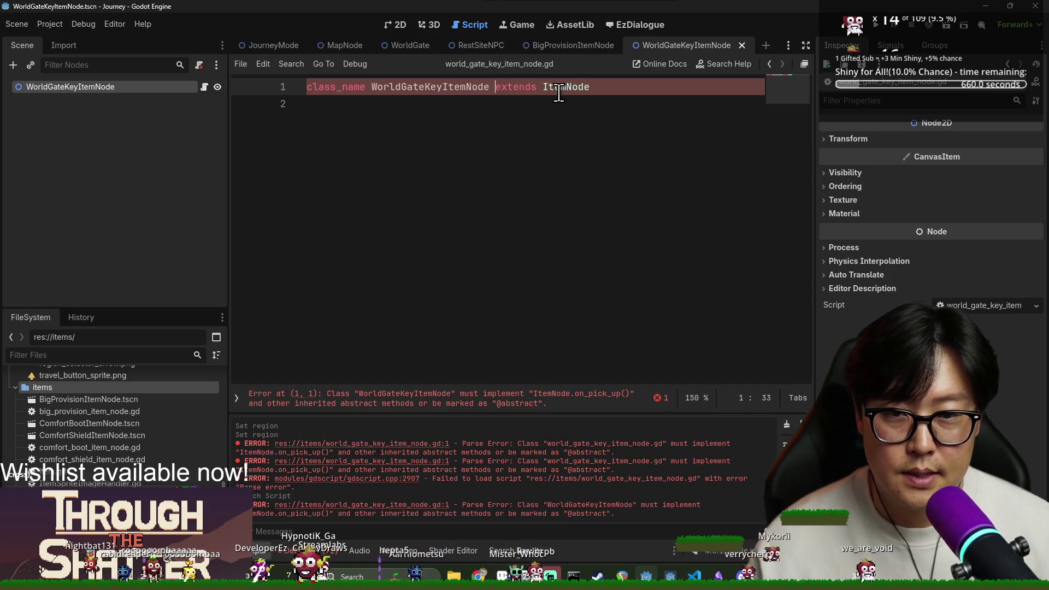
# Copy on_pick_up, on_activate and on_travel from big_provision_item_node.gd into the new script and save
pyautogui.doubleClick(172, 411)
pyautogui.moveTo(262, 360); pyautogui.dragTo(297, 118)
pyautogui.hotkey('ctrl', 'c')
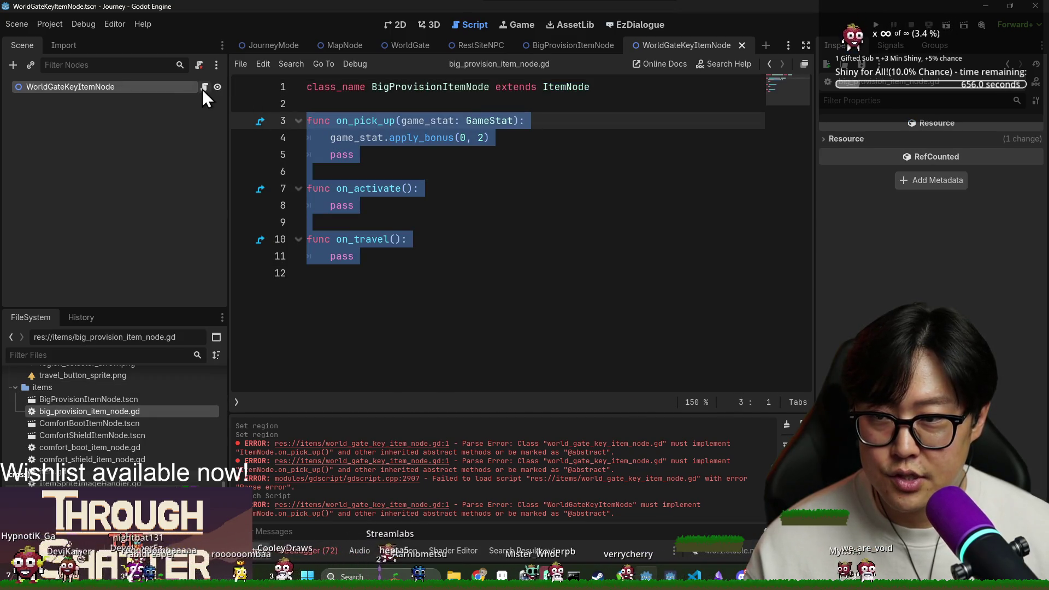
pyautogui.click(205, 88)
pyautogui.hotkey('ctrl', 'v')
pyautogui.hotkey('ctrl', 's')
# Add a Sprite2D child under the WorldGateKeyItemNode root and save the scene
pyautogui.click(402, 25)
pyautogui.rightClick(154, 89)
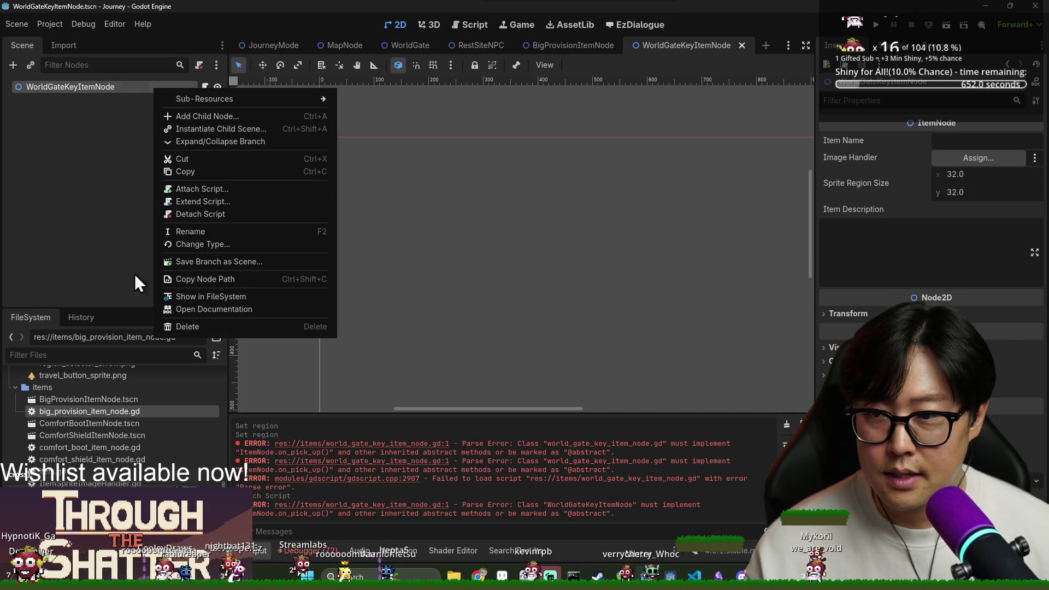
pyautogui.click(192, 117)
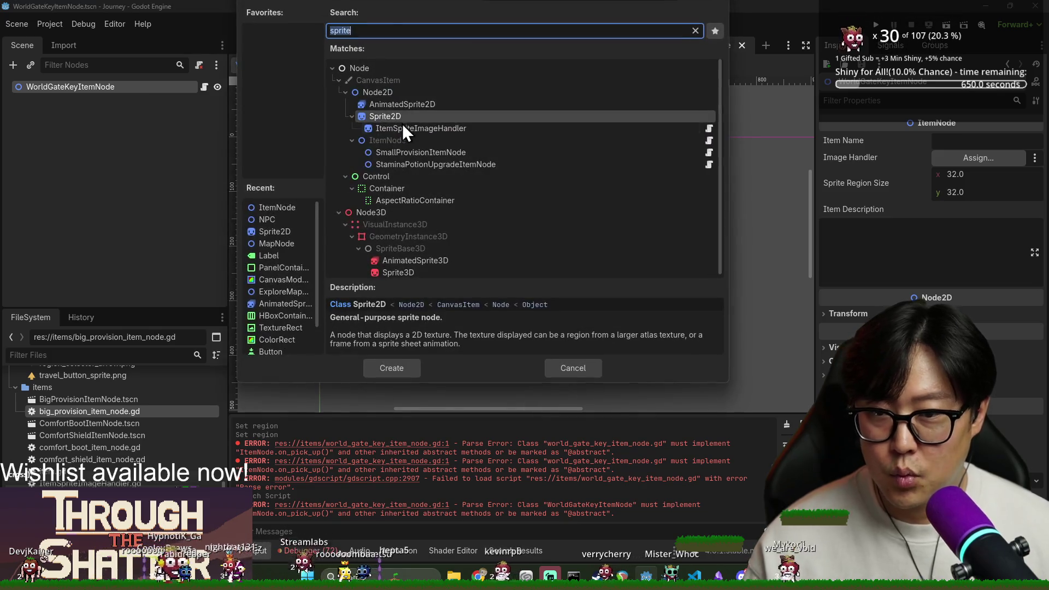
pyautogui.click(413, 115)
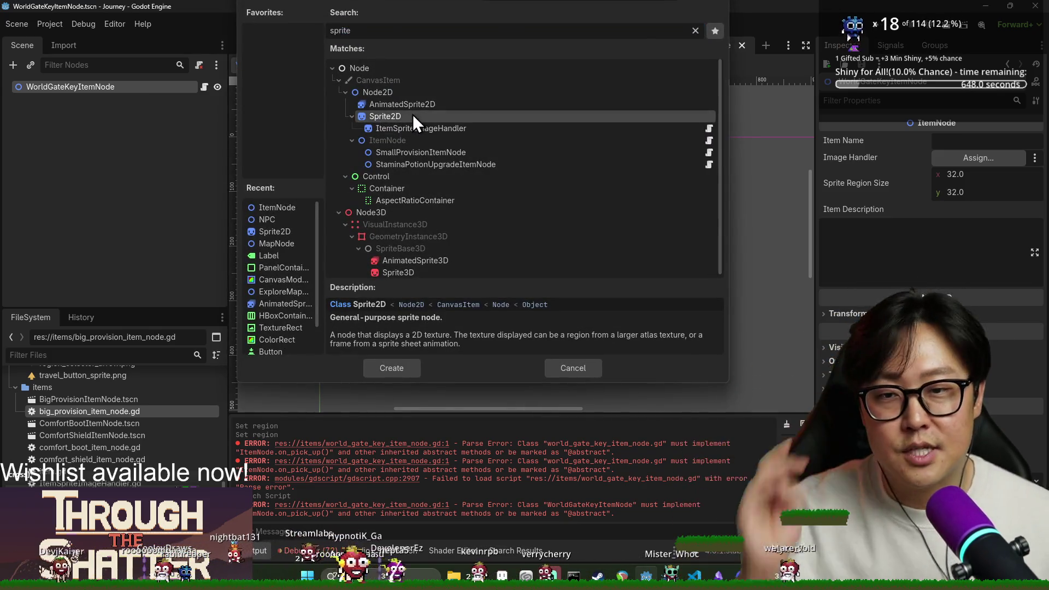
pyautogui.doubleClick(412, 115)
pyautogui.hotkey('ctrl', 's')
# Copy the key texture from WorldGateKeyNPC's Sprite2D and paste it onto the new Sprite2D
pyautogui.click(107, 355)
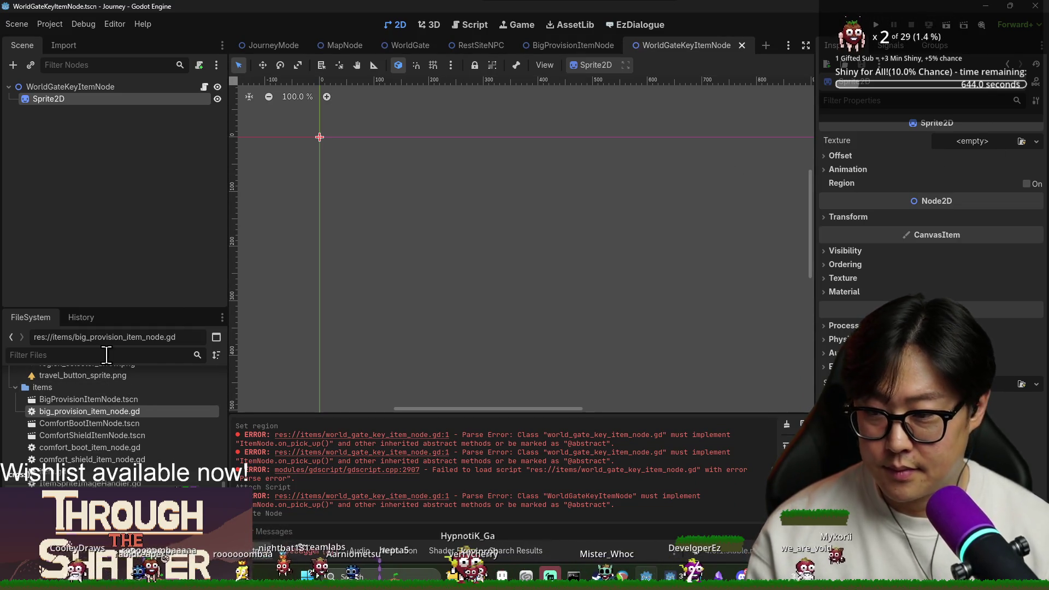
pyautogui.write('key')
pyautogui.doubleClick(104, 449)
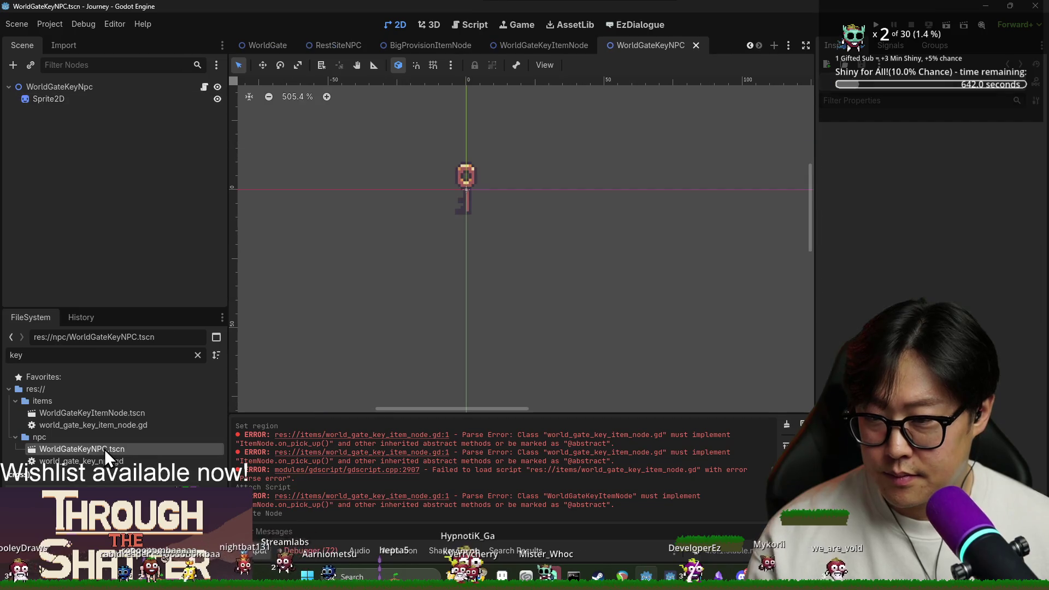
pyautogui.click(48, 99)
pyautogui.click(1030, 151)
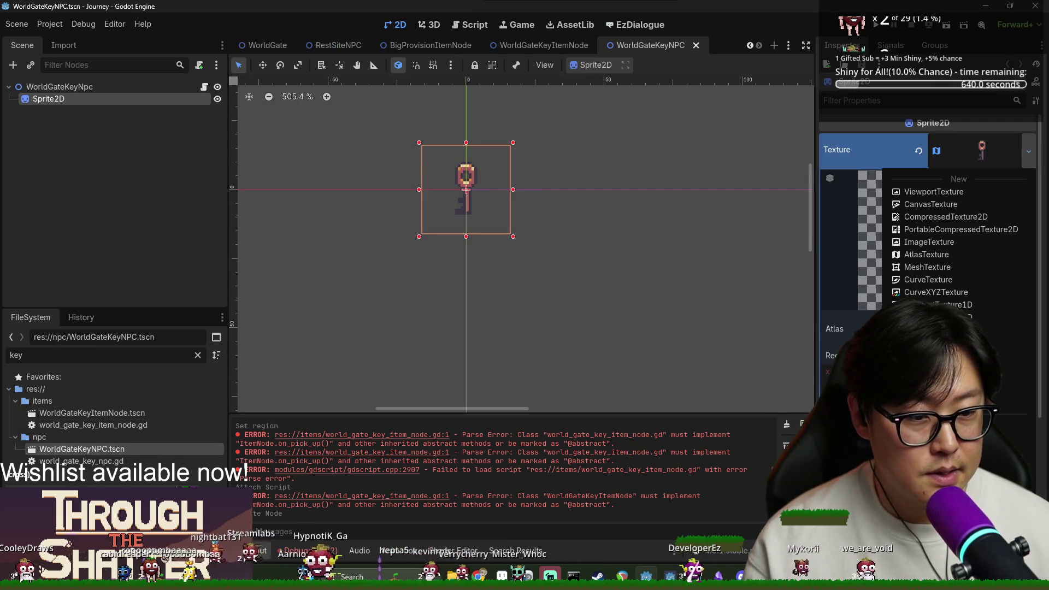
pyautogui.press('Escape')
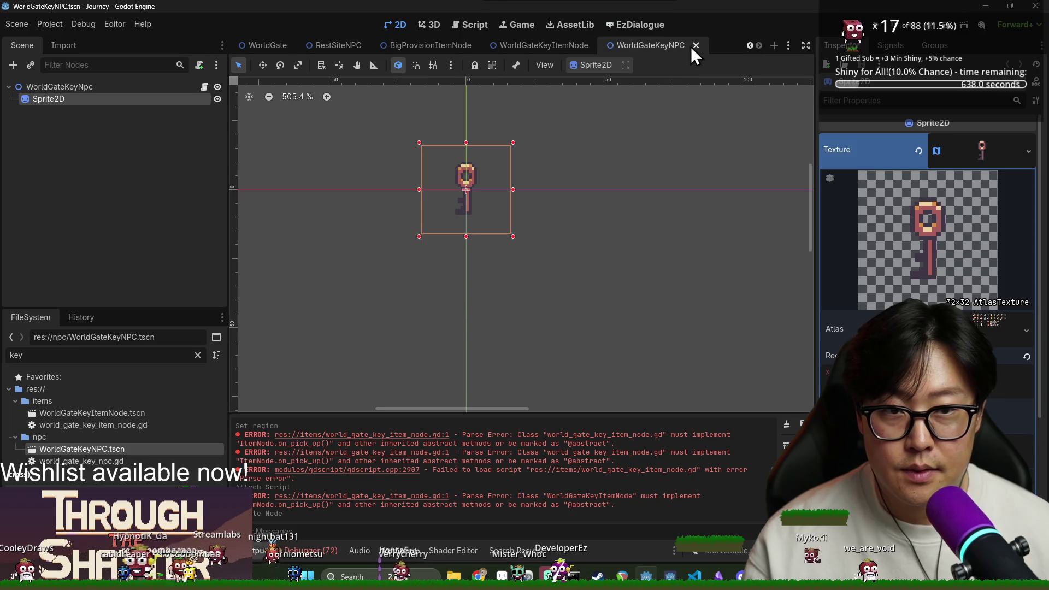
pyautogui.click(695, 45)
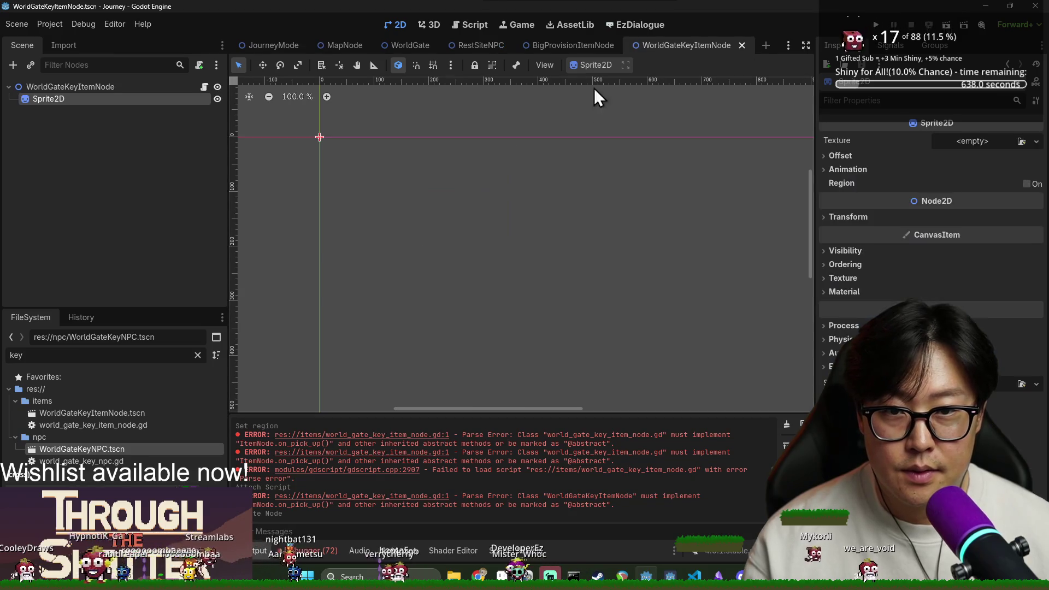
pyautogui.click(1037, 141)
pyautogui.click(940, 416)
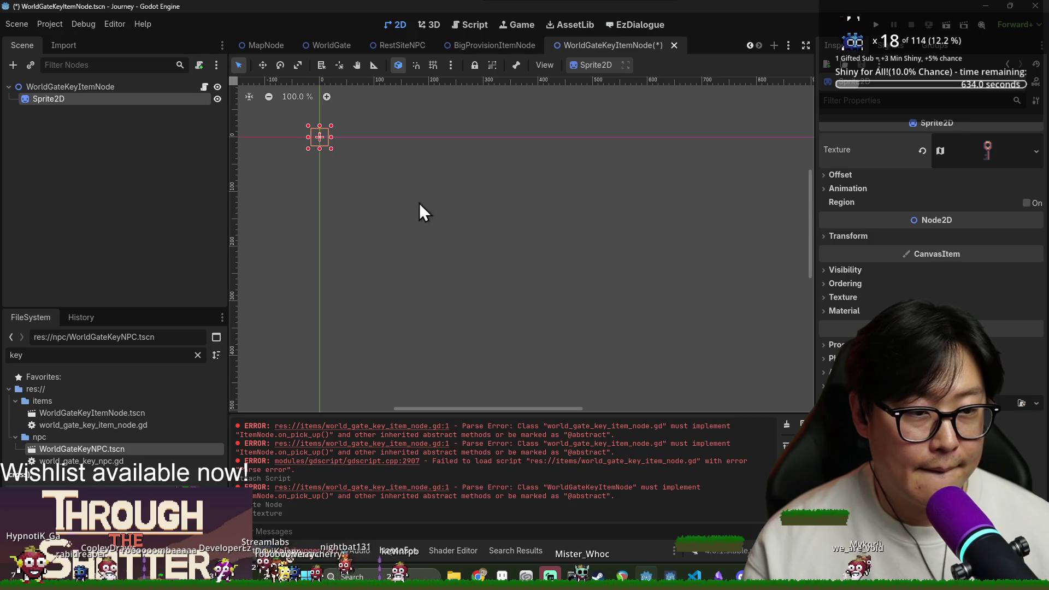
# Set the root's Item Name to 'World Gate Key' and Image Handler to Sprite2D, then save
pyautogui.hotkey('ctrl', 's')
pyautogui.scroll(10, 325, 133)
pyautogui.moveTo(343, 138); pyautogui.dragTo(469, 164)
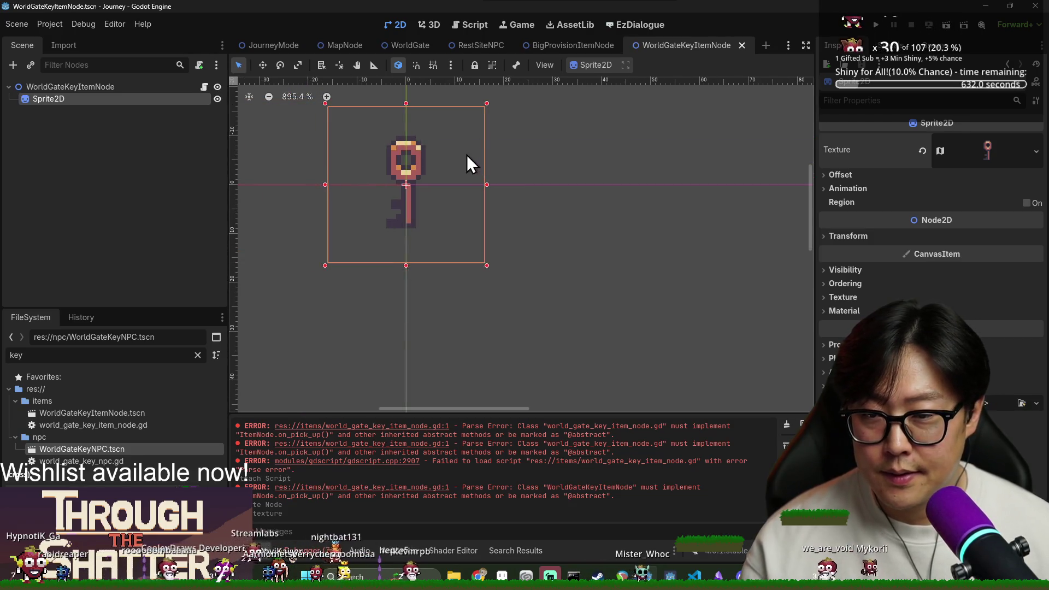
pyautogui.click(148, 88)
pyautogui.hotkey('ctrl', 's')
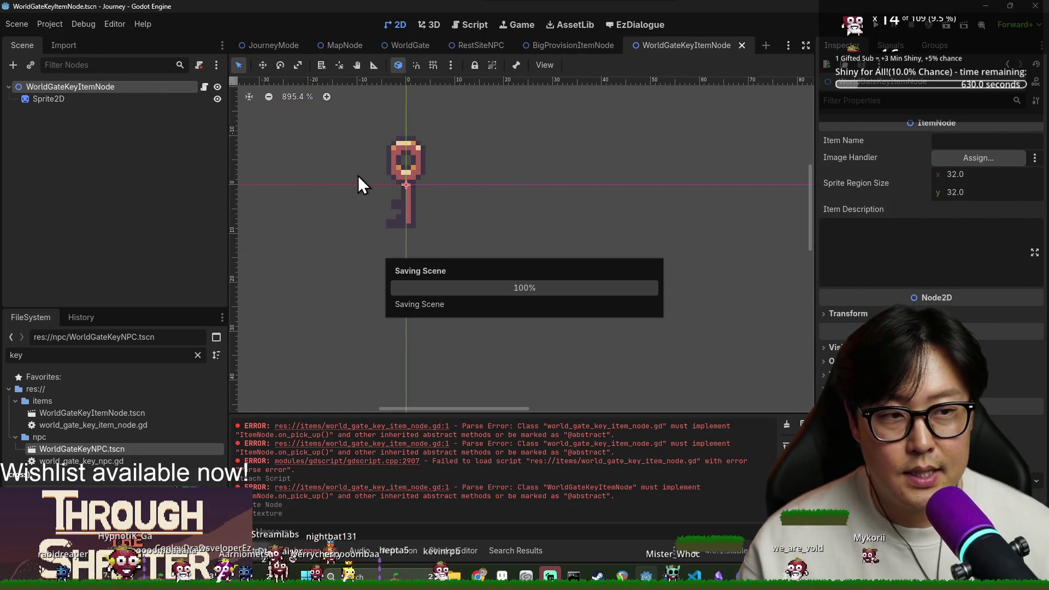
pyautogui.click(965, 143)
pyautogui.write('World Gate Key')
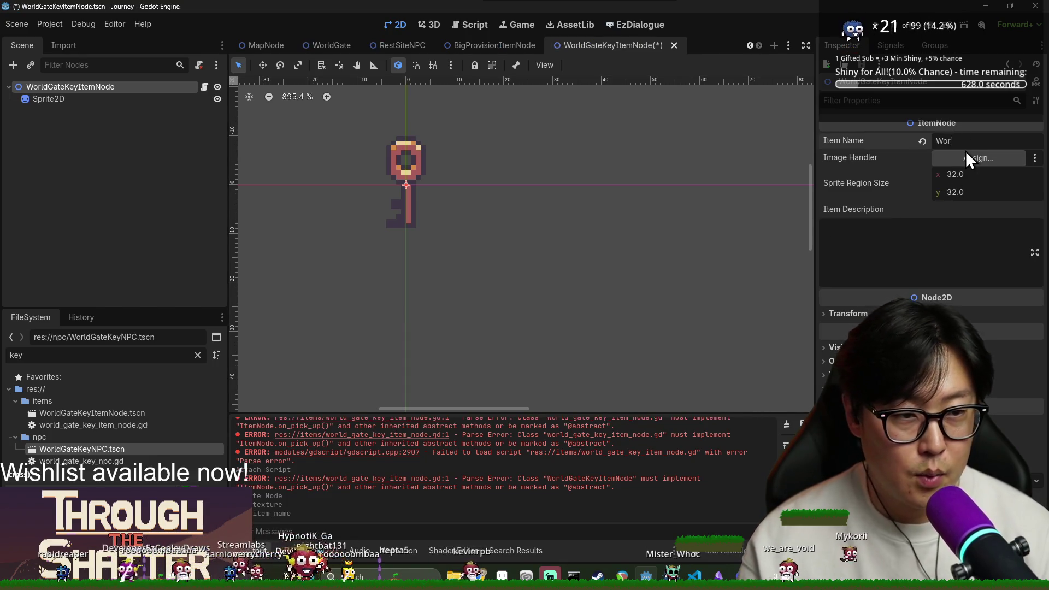
pyautogui.hotkey('ctrl', 's')
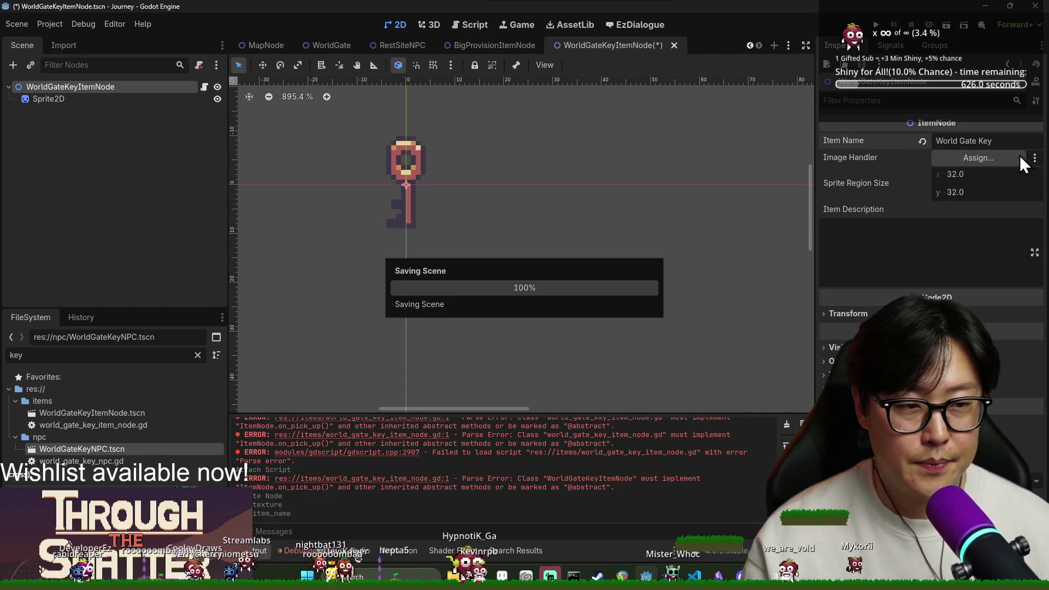
pyautogui.click(1008, 158)
pyautogui.doubleClick(532, 170)
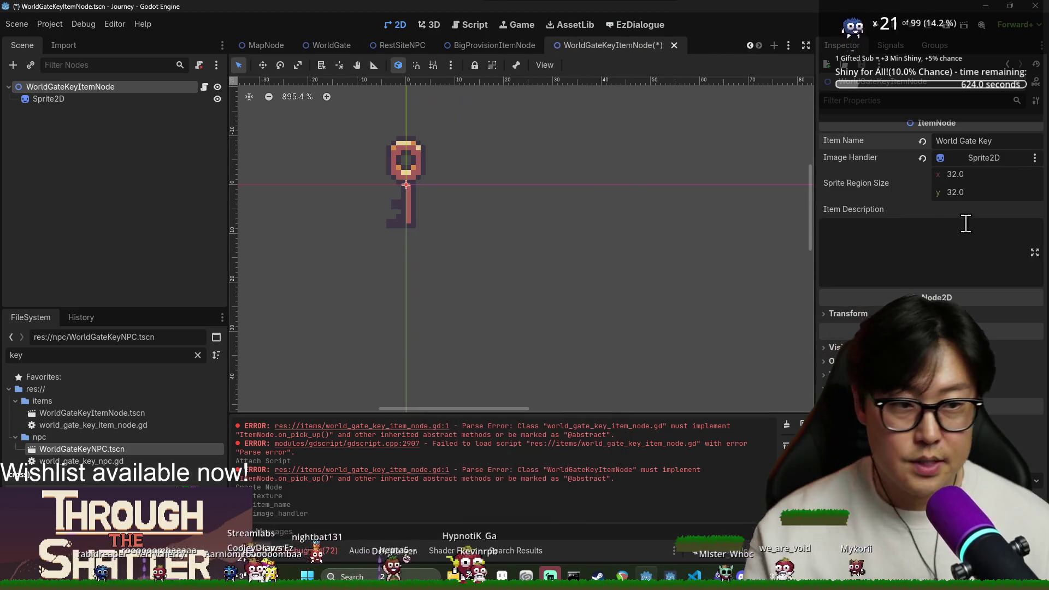
pyautogui.hotkey('ctrl', 's')
pyautogui.hotkey('ctrl', 's')
# Recenter the key sprite, clear the Output errors, and select the WorldGateKeyItemNode scene file
pyautogui.click(862, 263)
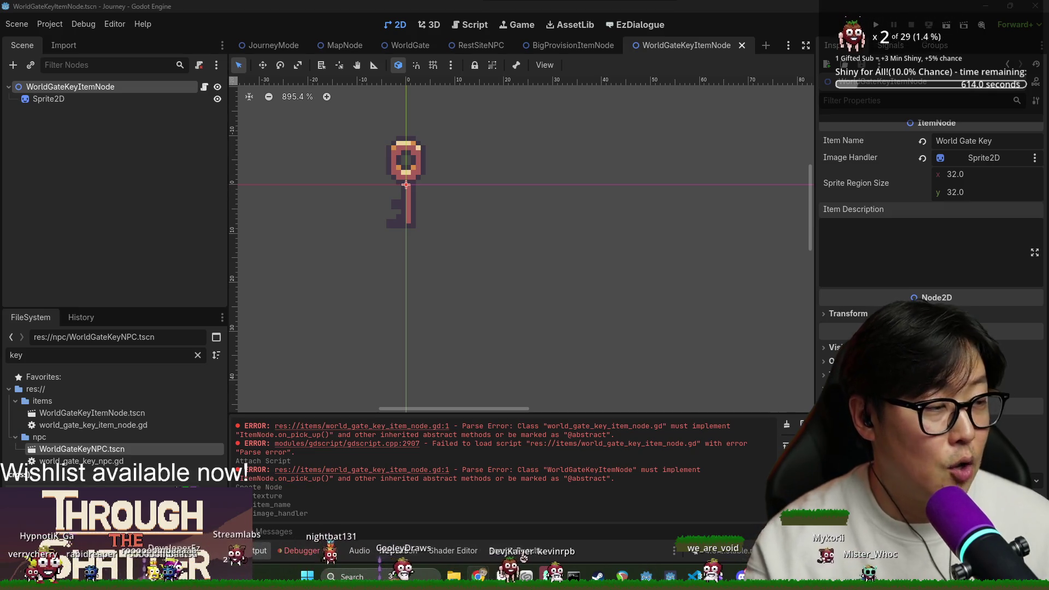
pyautogui.moveTo(878, 292)
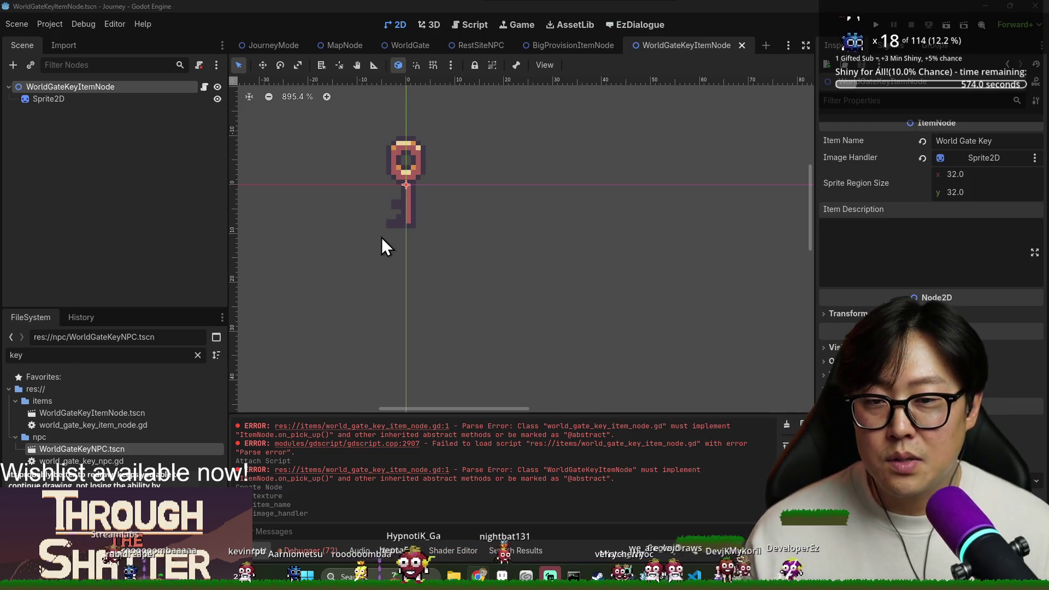
pyautogui.moveTo(457, 228); pyautogui.dragTo(538, 287)
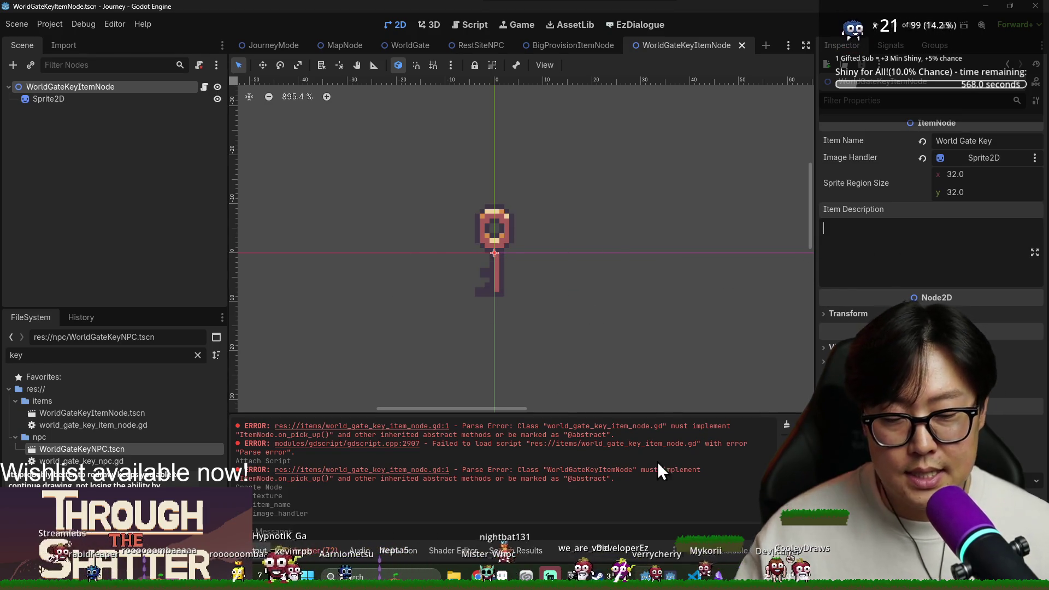
pyautogui.click(787, 425)
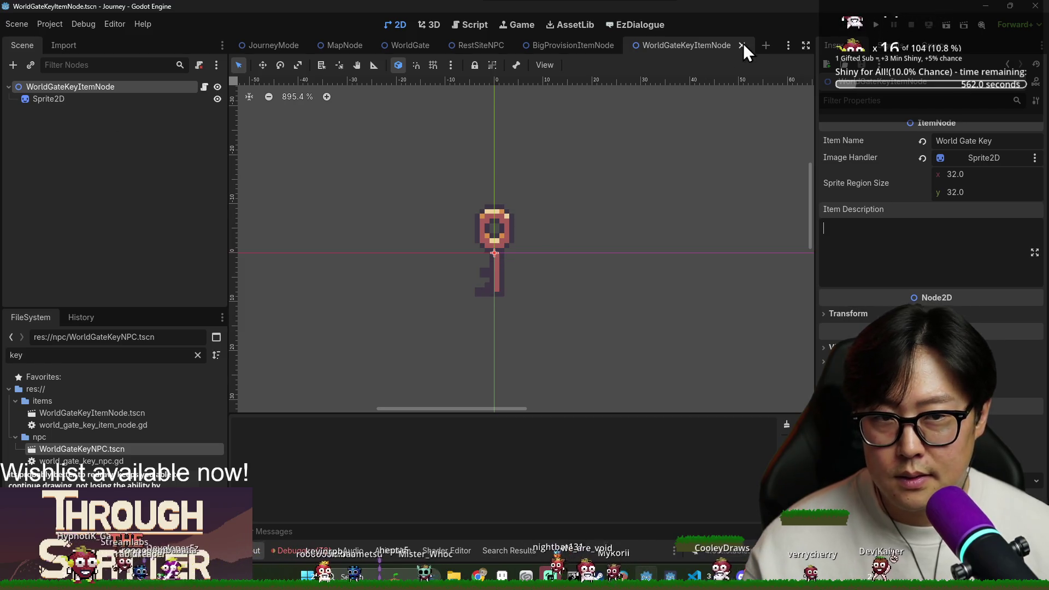
pyautogui.click(146, 412)
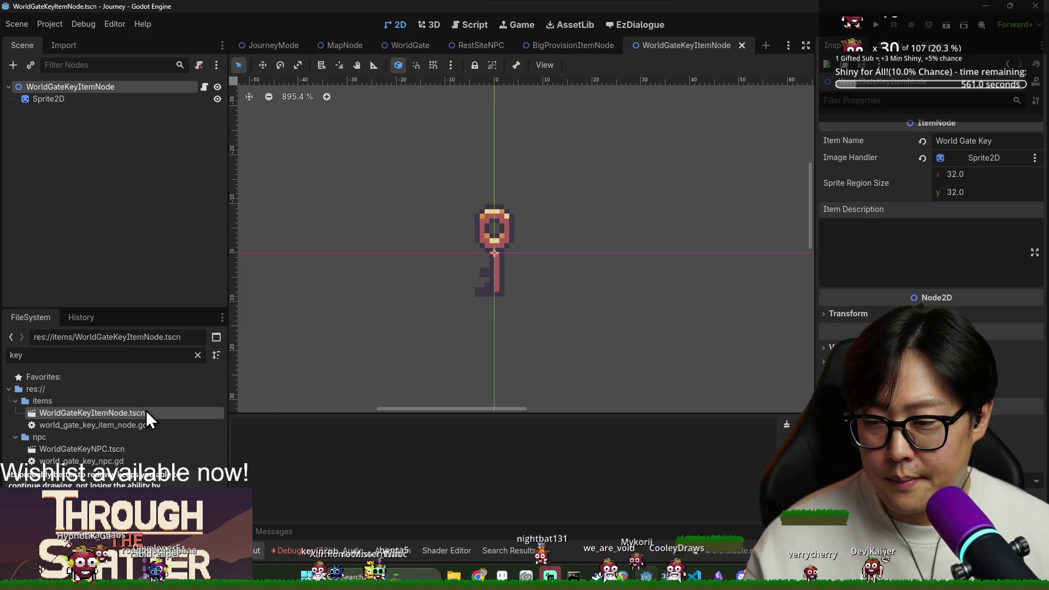
# Open the key item's script and inspect its on_pick_up, on_activate and on_travel functions
pyautogui.click(198, 355)
pyautogui.click(203, 87)
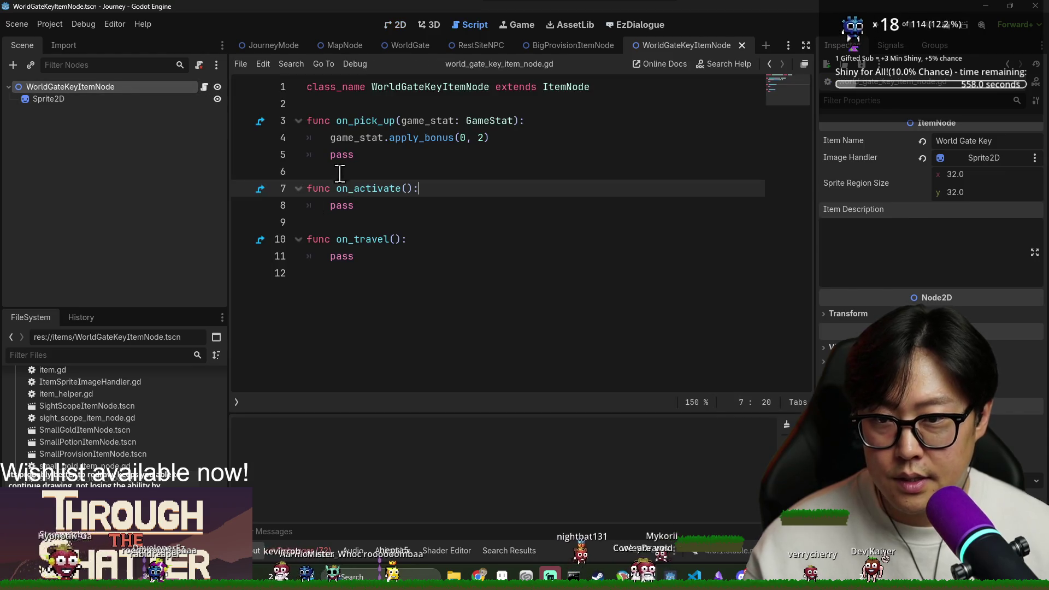
pyautogui.doubleClick(369, 189)
pyautogui.doubleClick(364, 240)
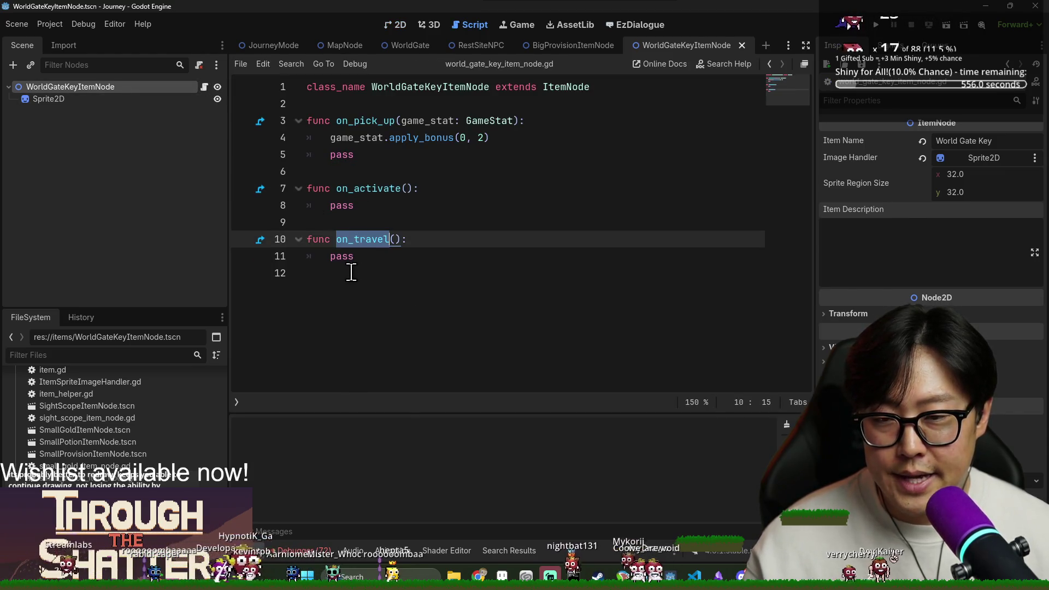
pyautogui.doubleClick(364, 121)
pyautogui.doubleClick(352, 138)
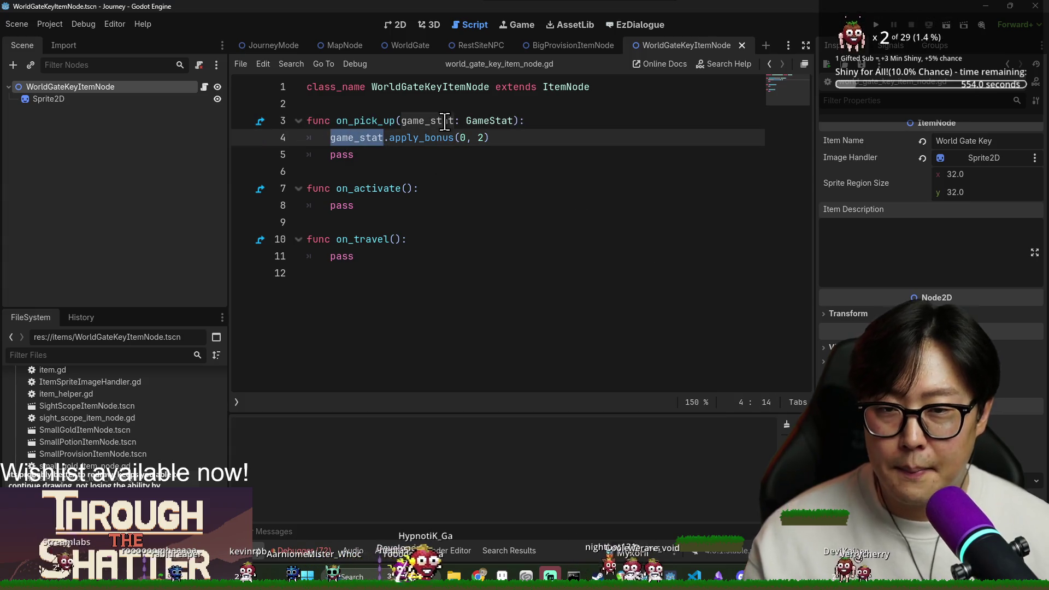
pyautogui.doubleClick(421, 137)
# Replace apply_bonus(0, 2) in on_pick_up with gain_item(self) and jump to gain_item's definition
pyautogui.keyDown('shift'); pyautogui.click(549, 146); pyautogui.keyUp('shift')
pyautogui.write('g')
pyautogui.write('iv')
pyautogui.press('BackSpace')
pyautogui.press('BackSpace')
pyautogui.press('BackSpace')
pyautogui.write('item')
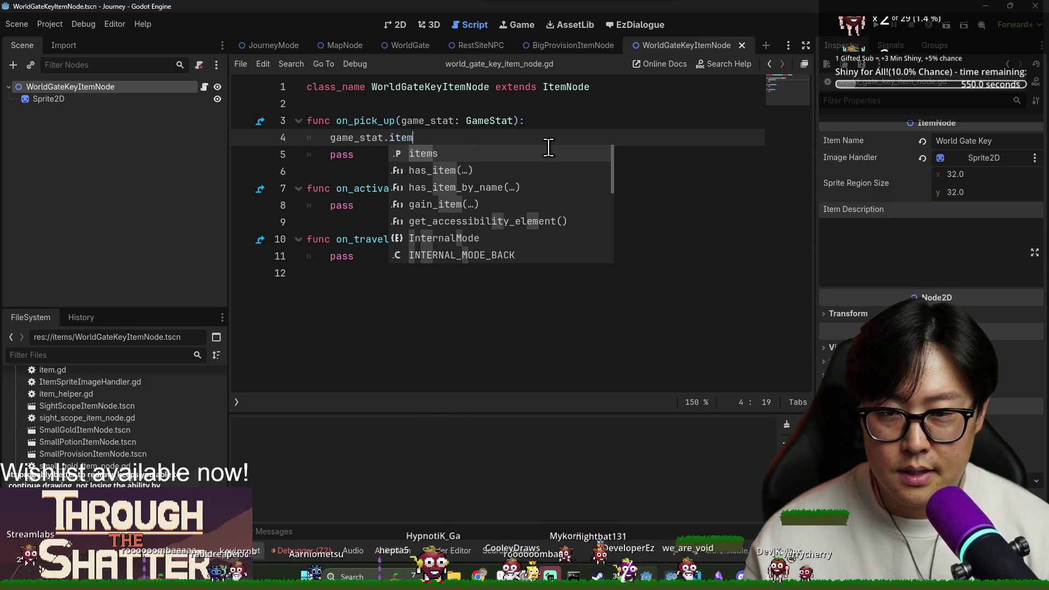
pyautogui.press('Down')
pyautogui.press('Down')
pyautogui.press('Down')
pyautogui.press('Return')
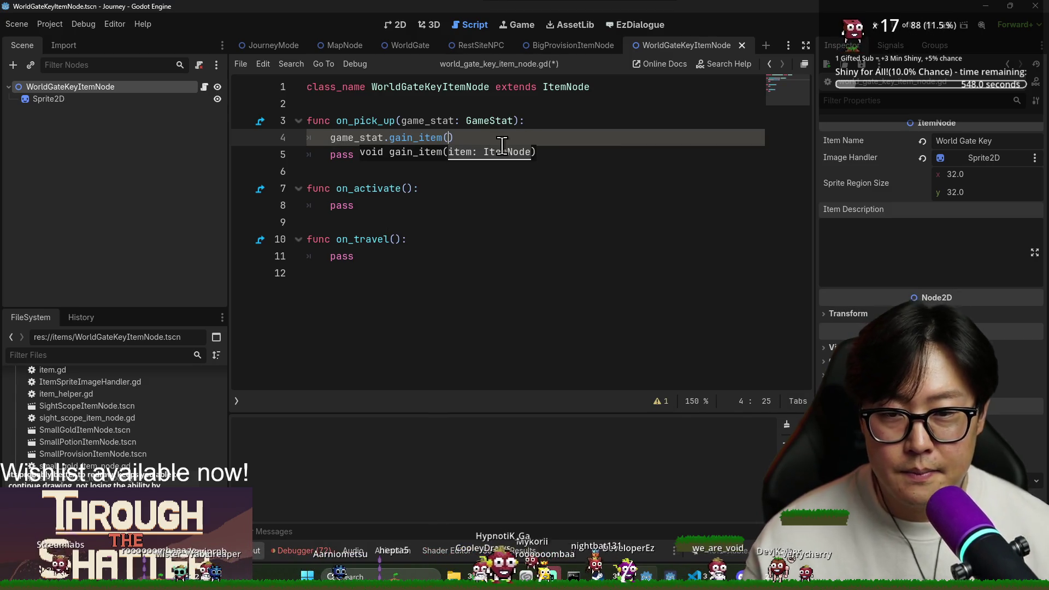
pyautogui.click(419, 138)
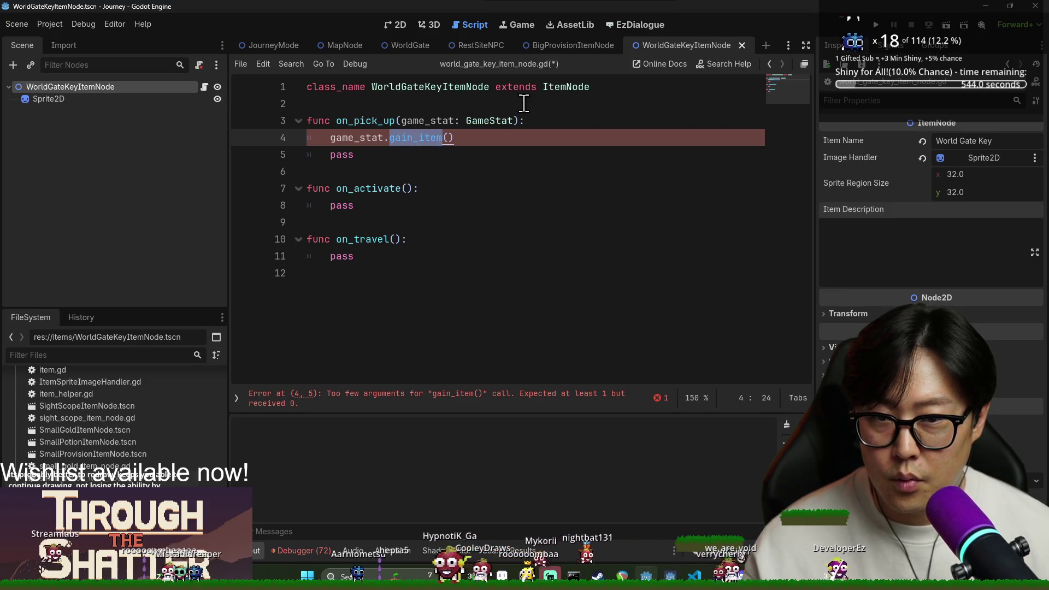
pyautogui.click(573, 87)
pyautogui.click(447, 137)
pyautogui.write('self')
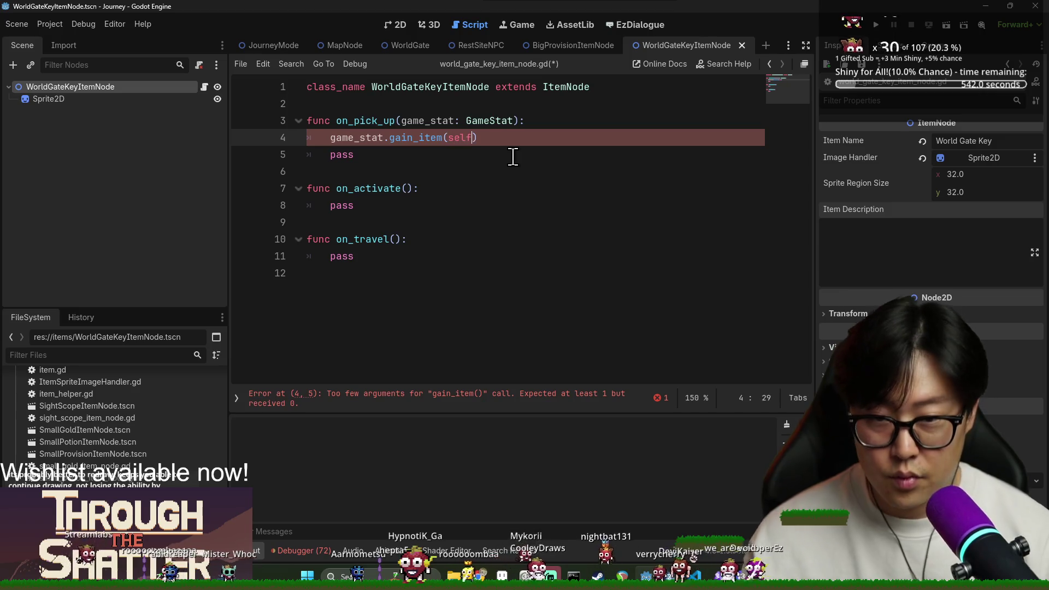
pyautogui.keyDown('ctrl'); pyautogui.click(424, 139); pyautogui.keyUp('ctrl')
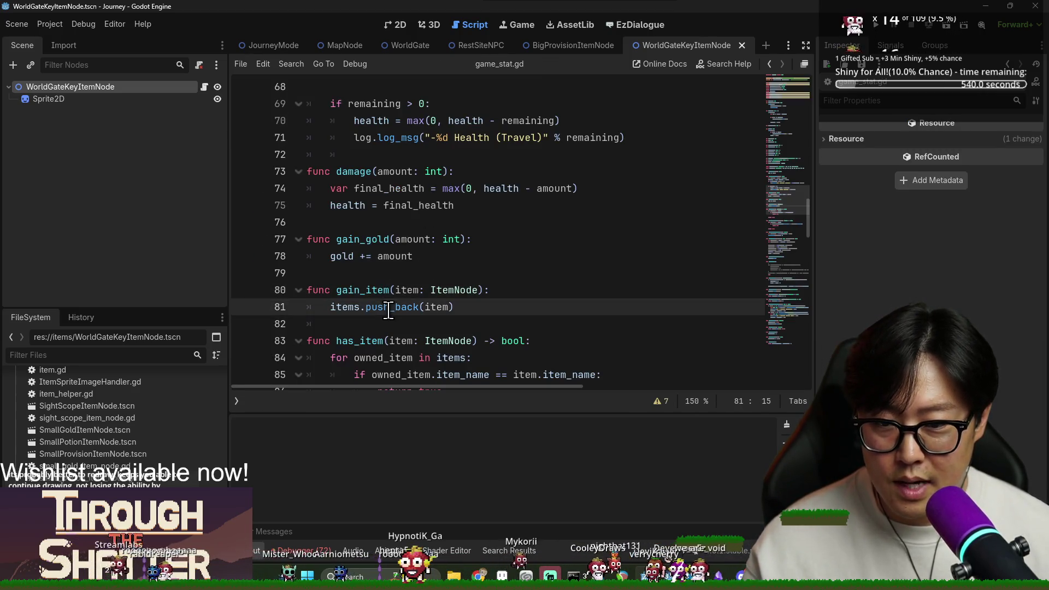
# Review gain_item, has_item and has_item_by_name in game_stat.gd, then switch to the EzDialogue graph
pyautogui.doubleClick(345, 307)
pyautogui.doubleClick(436, 307)
pyautogui.scroll(-1, 461, 315)
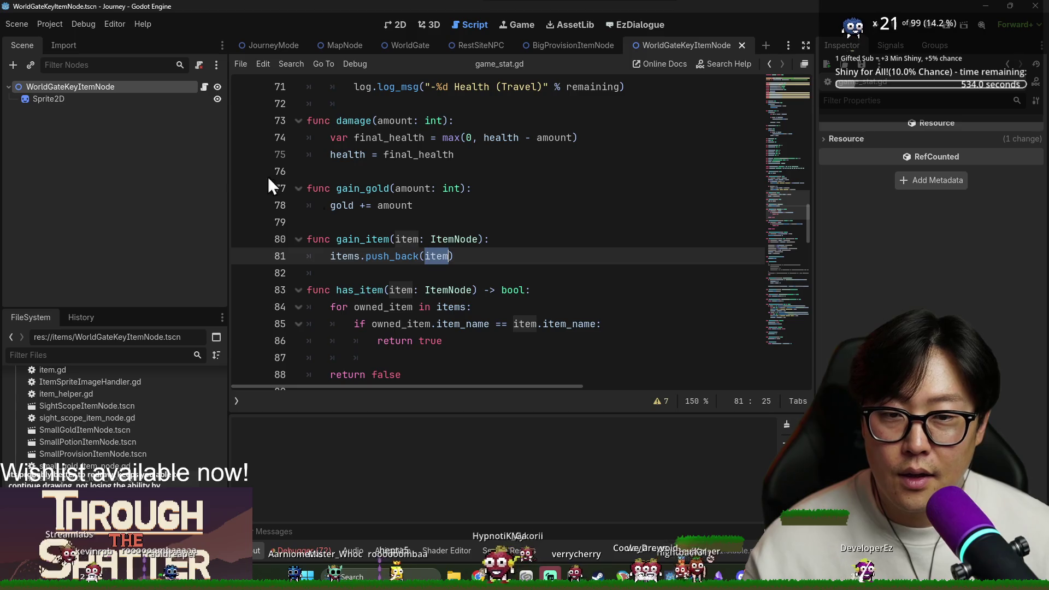
pyautogui.doubleClick(355, 239)
pyautogui.doubleClick(358, 289)
pyautogui.scroll(-3, 425, 272)
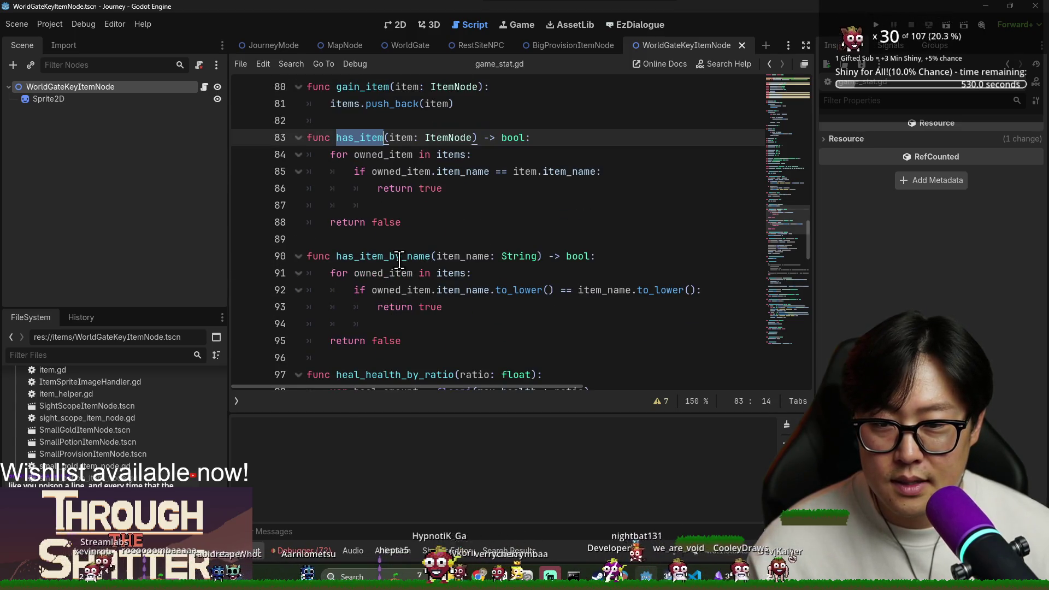
pyautogui.click(395, 256)
pyautogui.scroll(4, 380, 255)
pyautogui.click(166, 88)
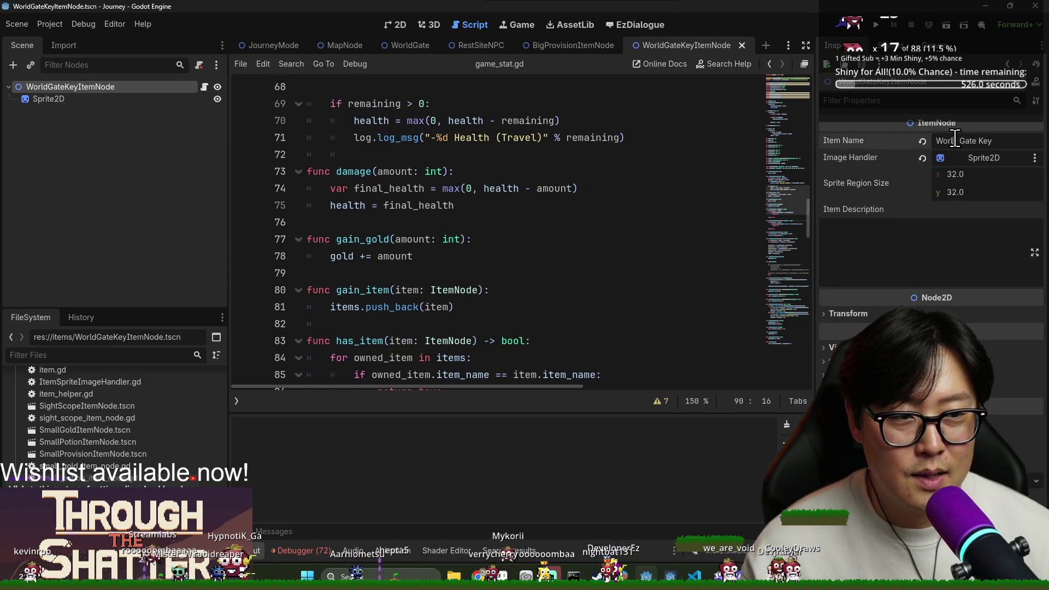
pyautogui.click(459, 214)
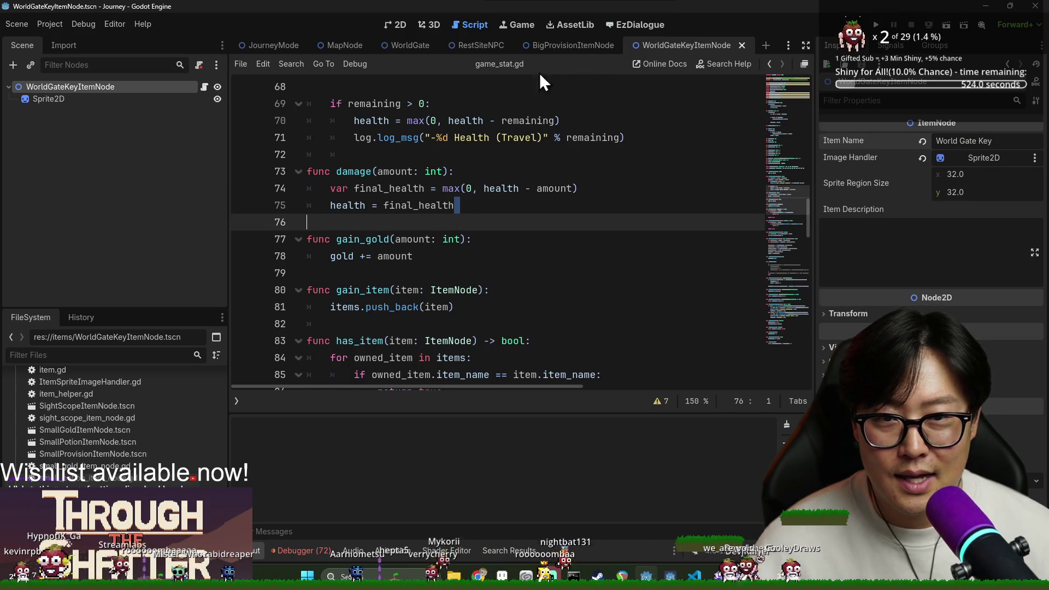
pyautogui.click(637, 25)
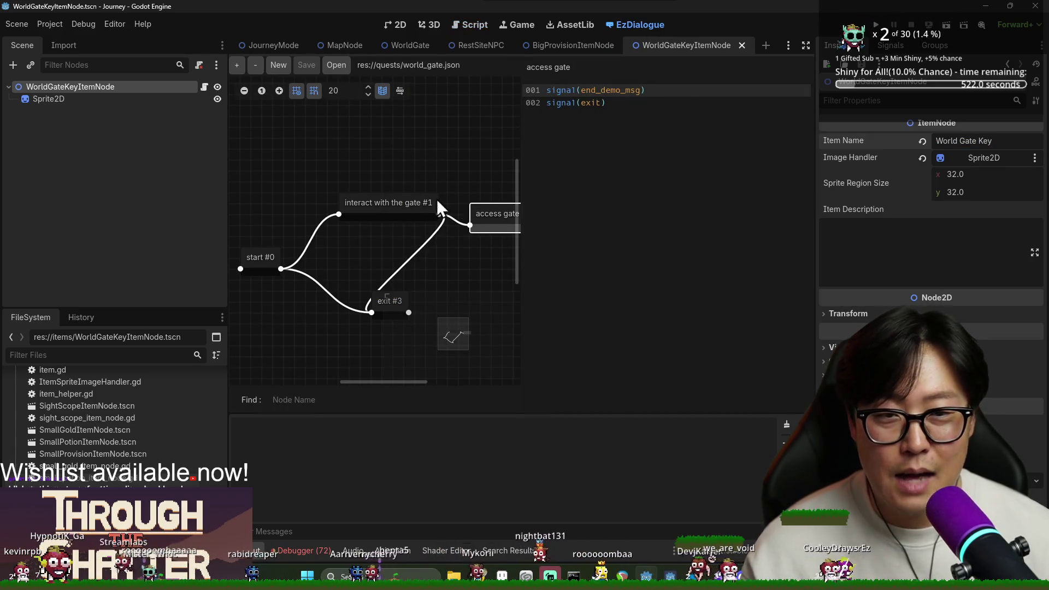
# Change the 'interact with the gate #1' check on line 004 to has_item,world_gate_key and save
pyautogui.click(416, 202)
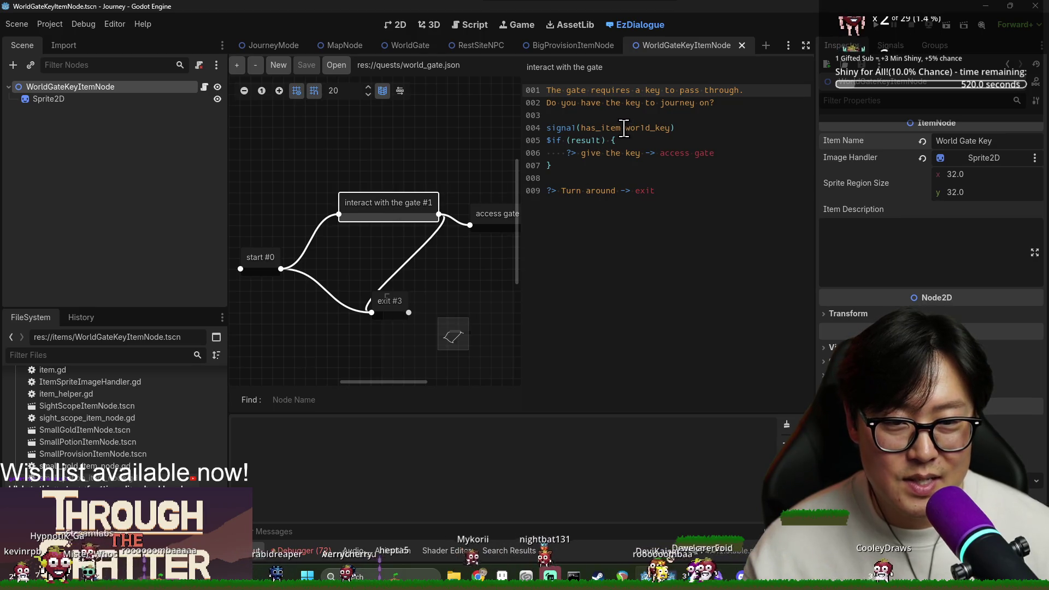
pyautogui.click(629, 128)
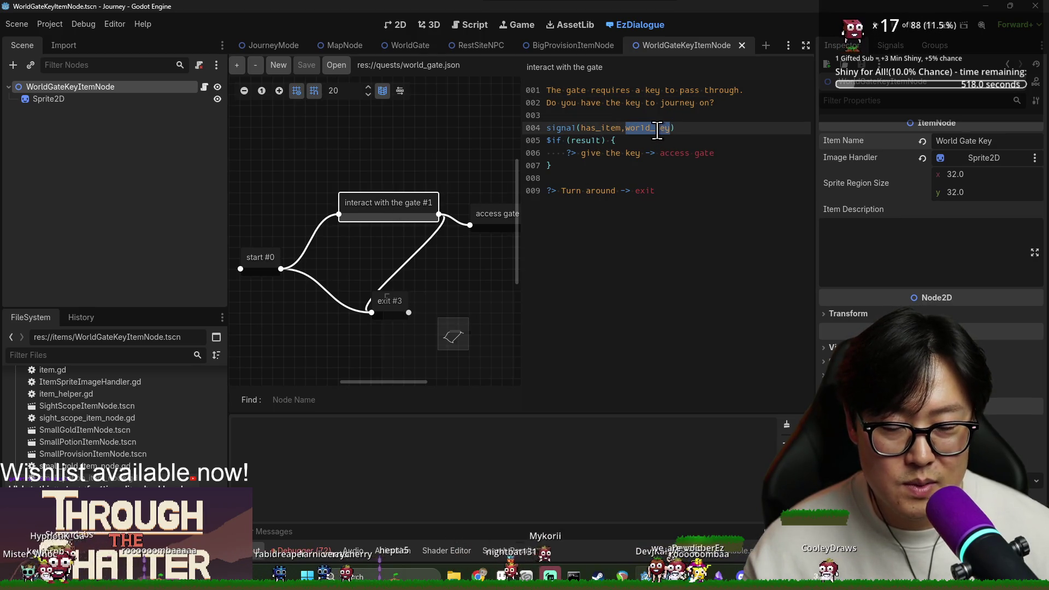
pyautogui.click(656, 128)
pyautogui.write('gate')
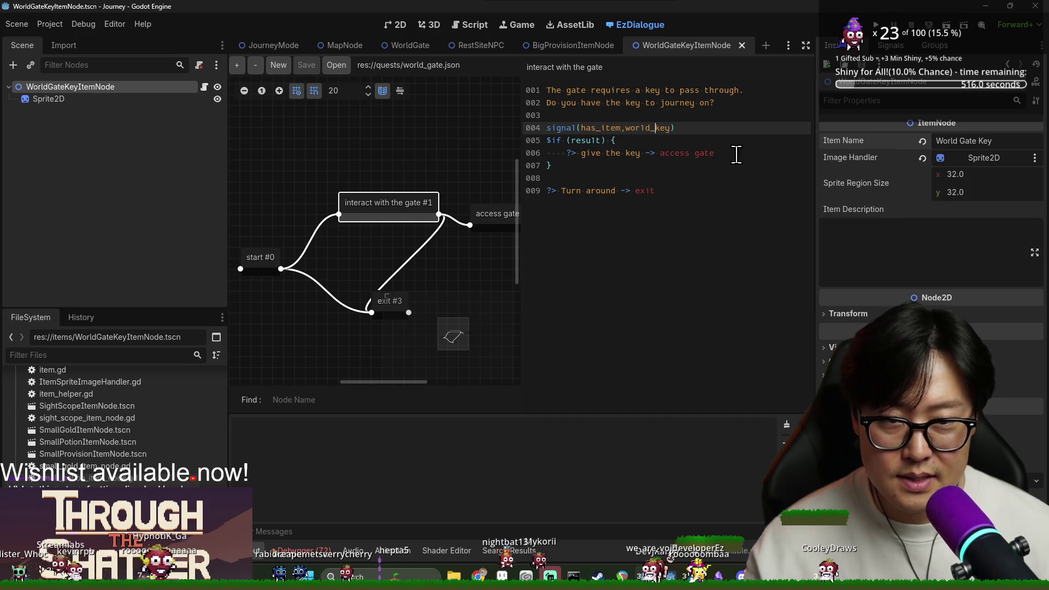
pyautogui.write('_')
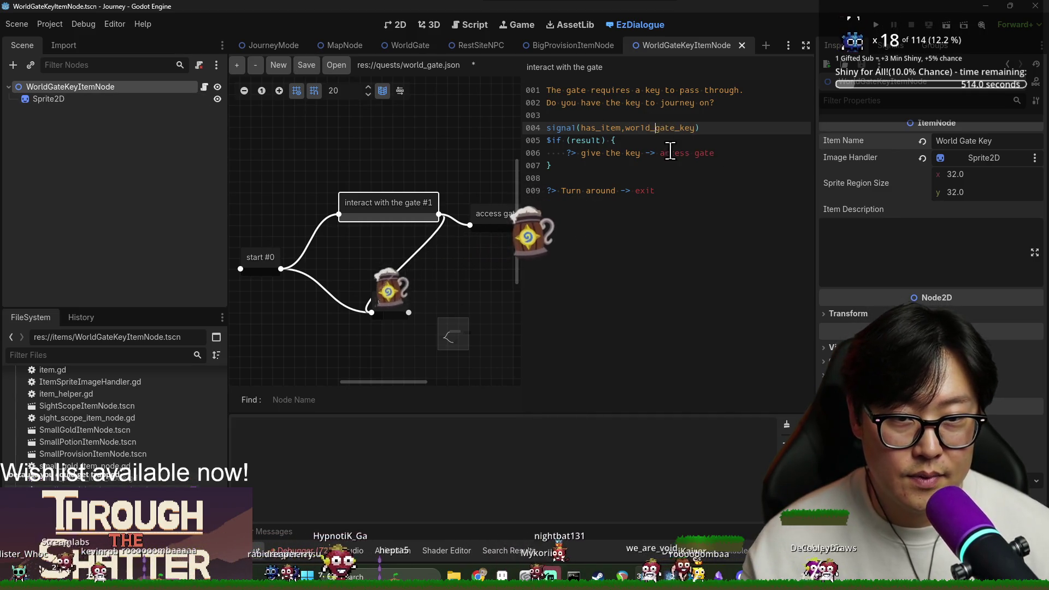
pyautogui.press('Left')
pyautogui.press('Left')
pyautogui.press('Left')
pyautogui.press('BackSpace')
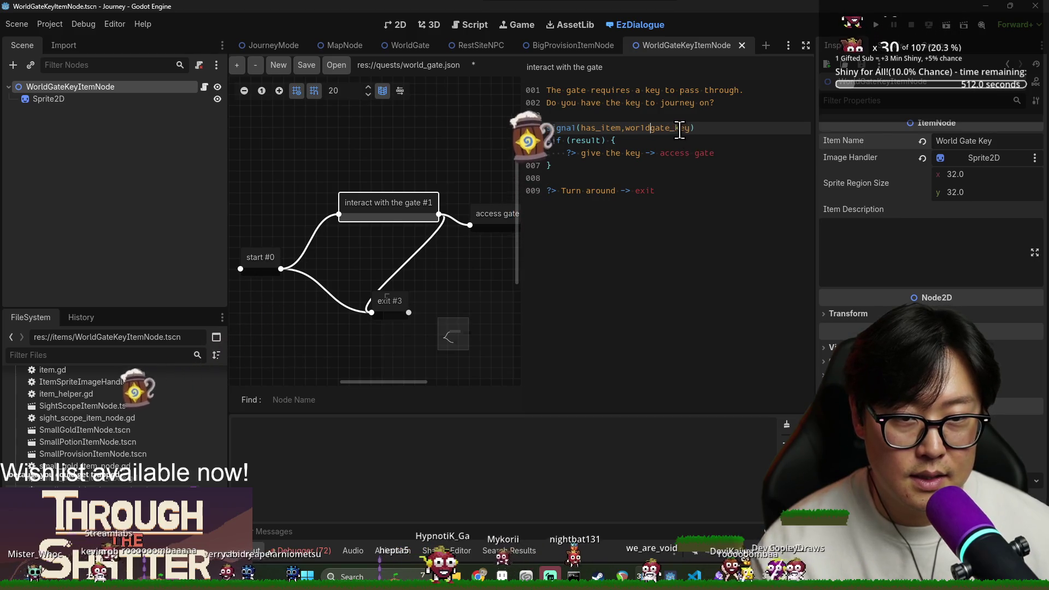
pyautogui.write('_')
pyautogui.press('Right')
pyautogui.press('Right')
pyautogui.press('Right')
pyautogui.press('Delete')
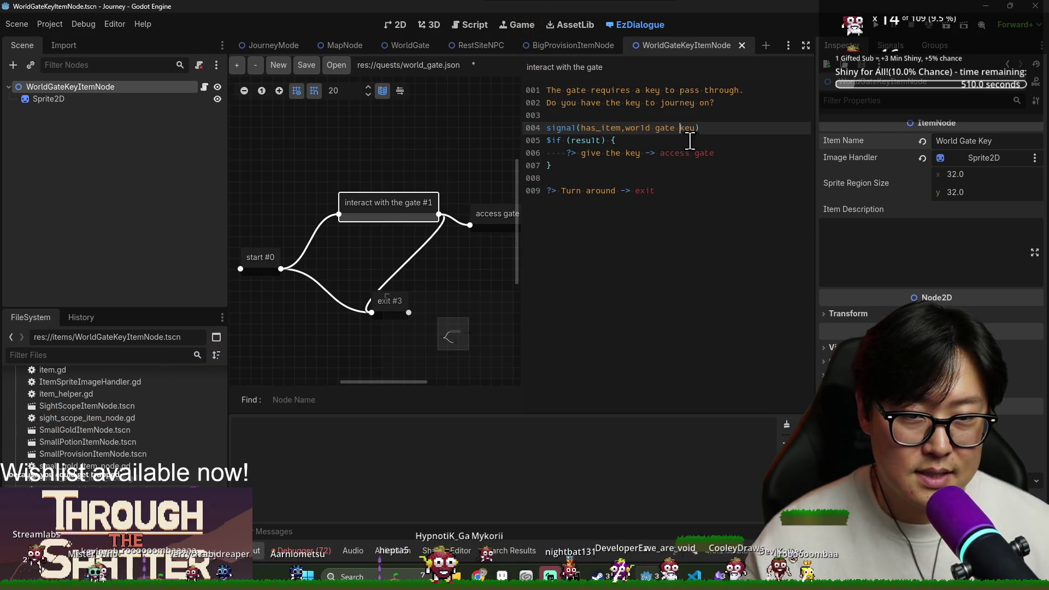
pyautogui.hotkey('ctrl', 's')
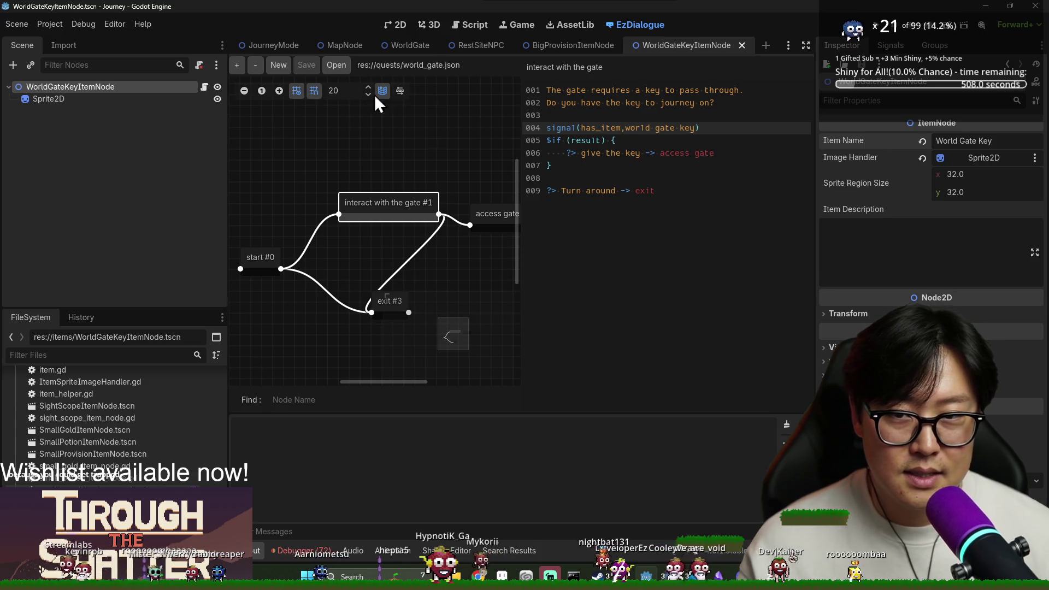
# Return to the WorldGateKeyItemNode 2D scene view
pyautogui.click(402, 25)
pyautogui.rightClick(150, 300)
pyautogui.press('Escape')
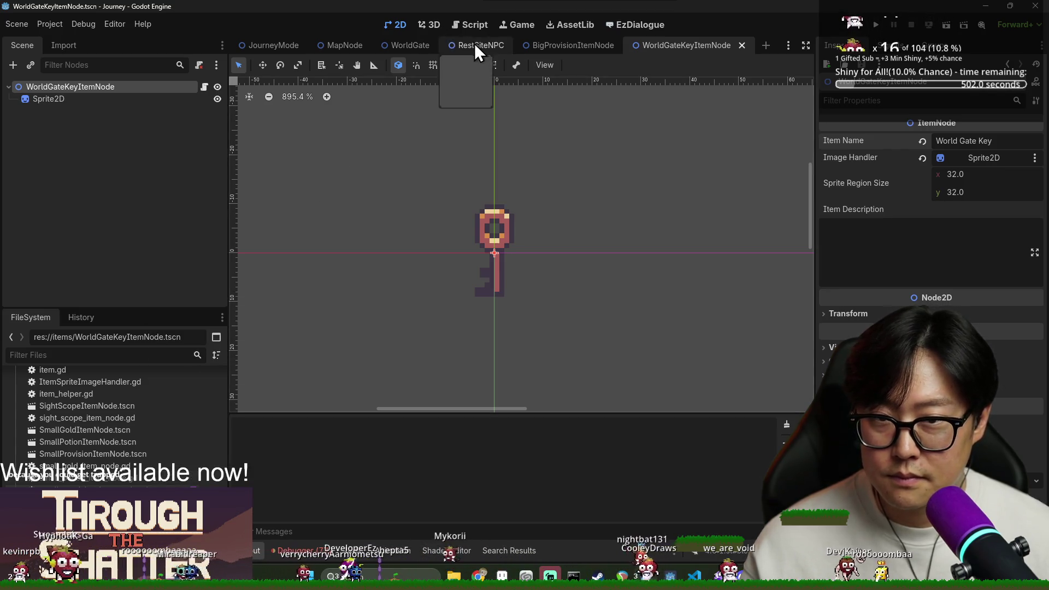
# Review game_stat.gd again, checking item_name on line 92
pyautogui.click(468, 24)
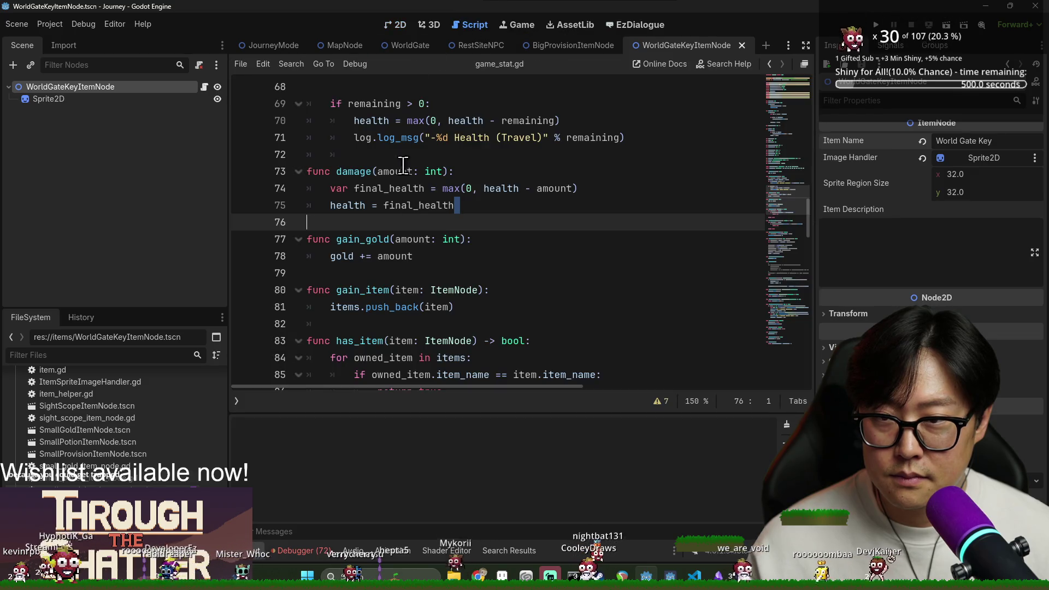
pyautogui.click(361, 171)
pyautogui.scroll(-4, 407, 306)
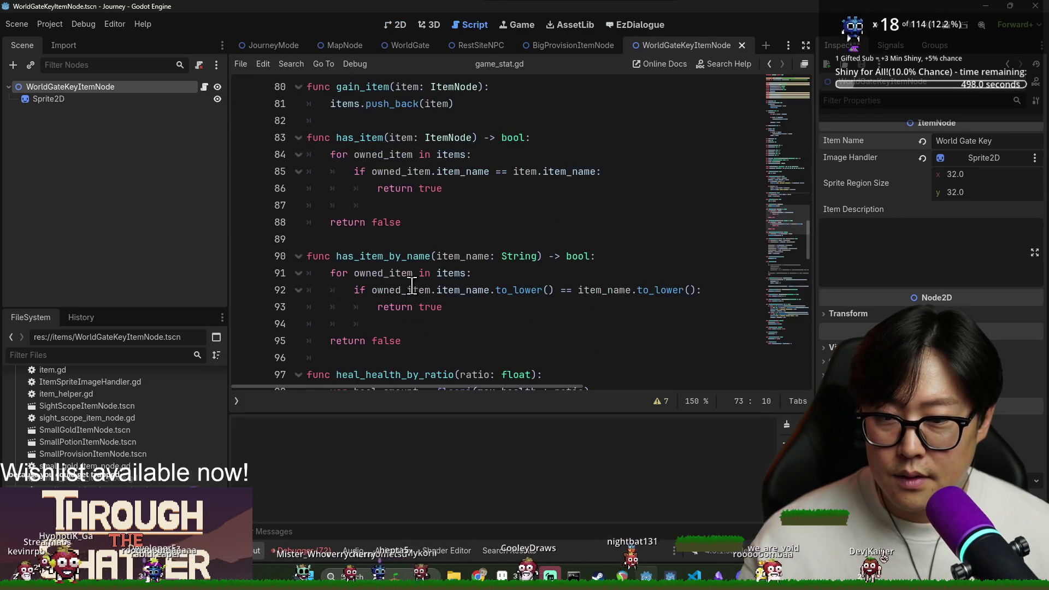
pyautogui.moveTo(578, 291); pyautogui.dragTo(637, 291)
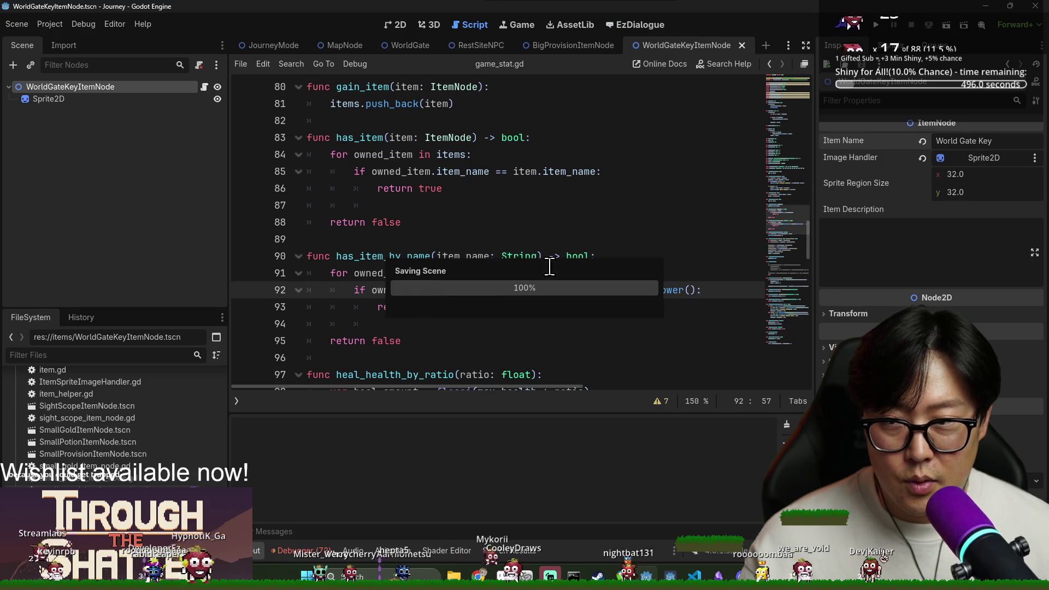
pyautogui.click(511, 189)
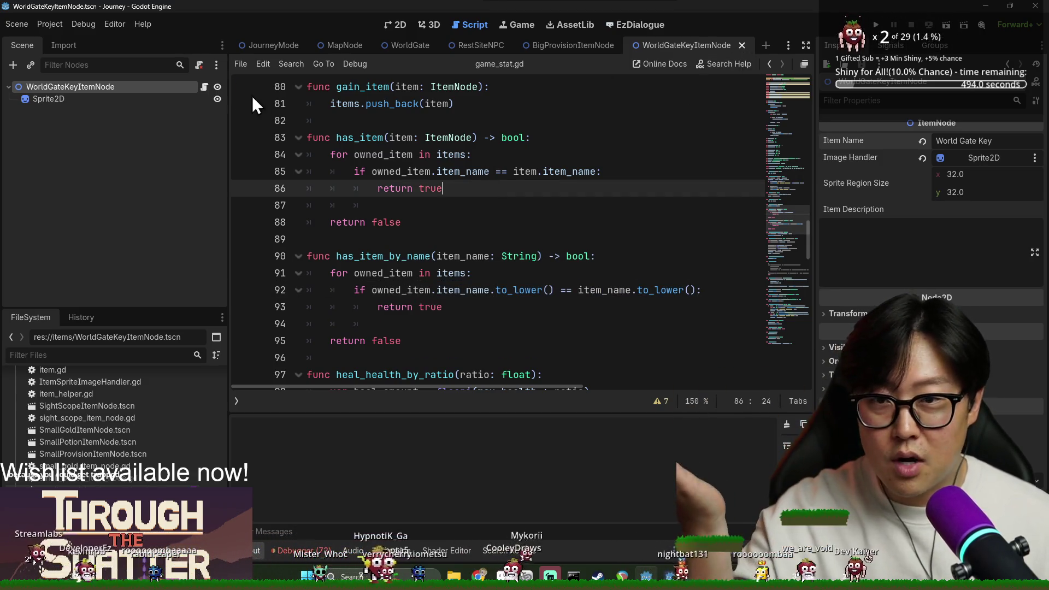
# Delete the leftover pass after gain_item(self) in the key's on_pick_up and save
pyautogui.click(204, 87)
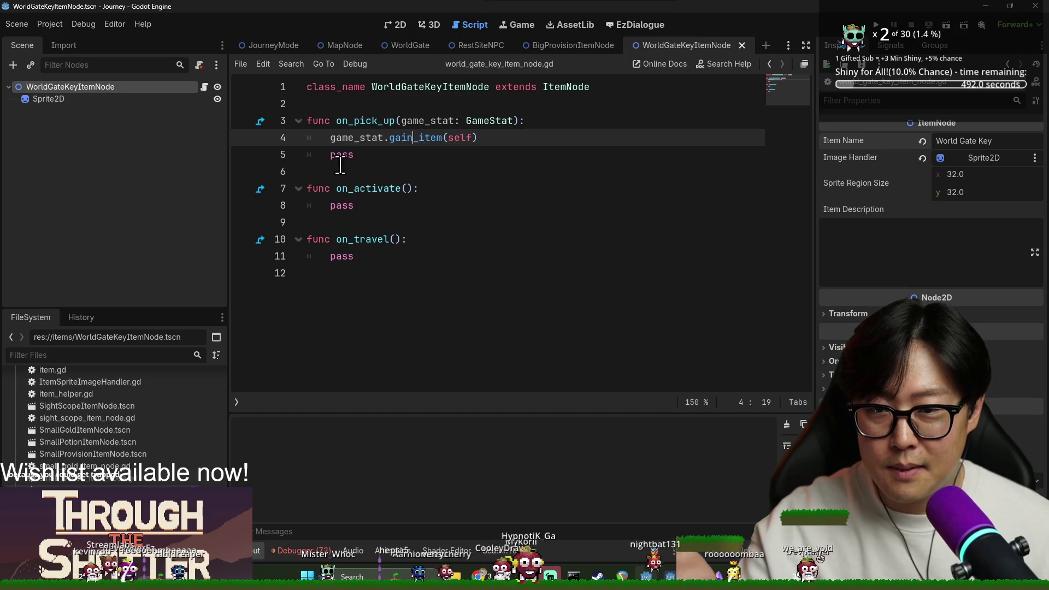
pyautogui.click(394, 155)
pyautogui.keyDown('shift'); pyautogui.click(510, 139); pyautogui.keyUp('shift')
pyautogui.press('BackSpace')
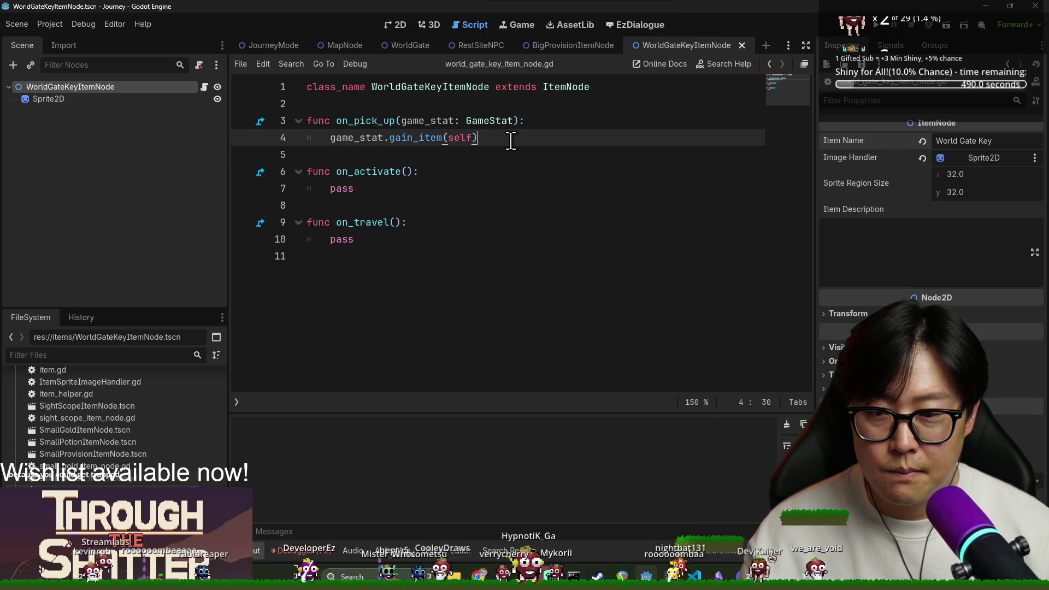
pyautogui.click(388, 210)
pyautogui.hotkey('ctrl', 's')
pyautogui.click(375, 236)
# Save the script again and close the WorldGateKeyItemNode and BigProvisionItemNode scene tabs
pyautogui.moveTo(330, 188); pyautogui.dragTo(340, 205)
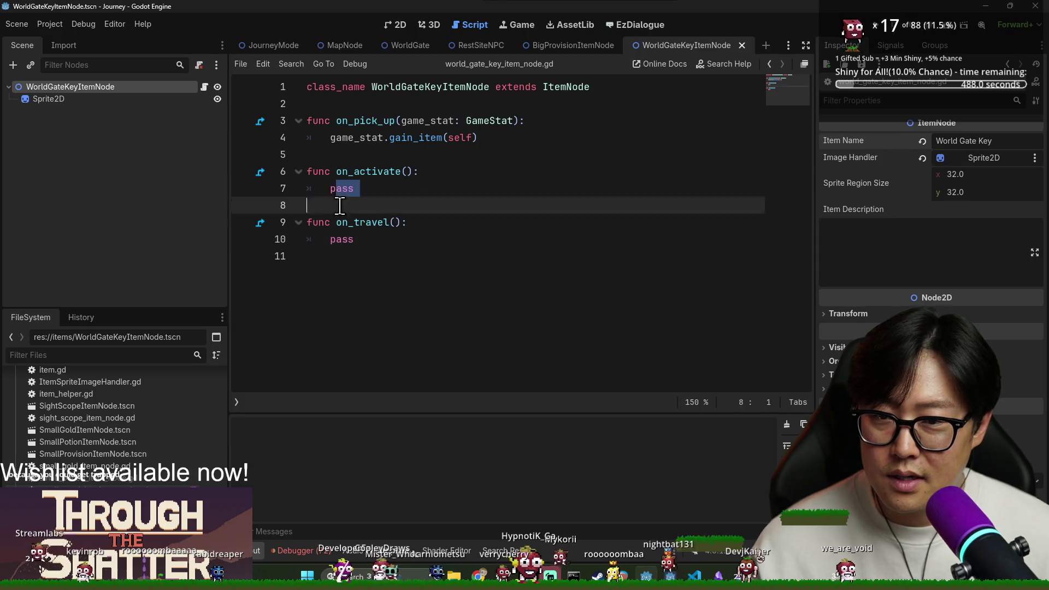
pyautogui.click(403, 249)
pyautogui.doubleClick(403, 120)
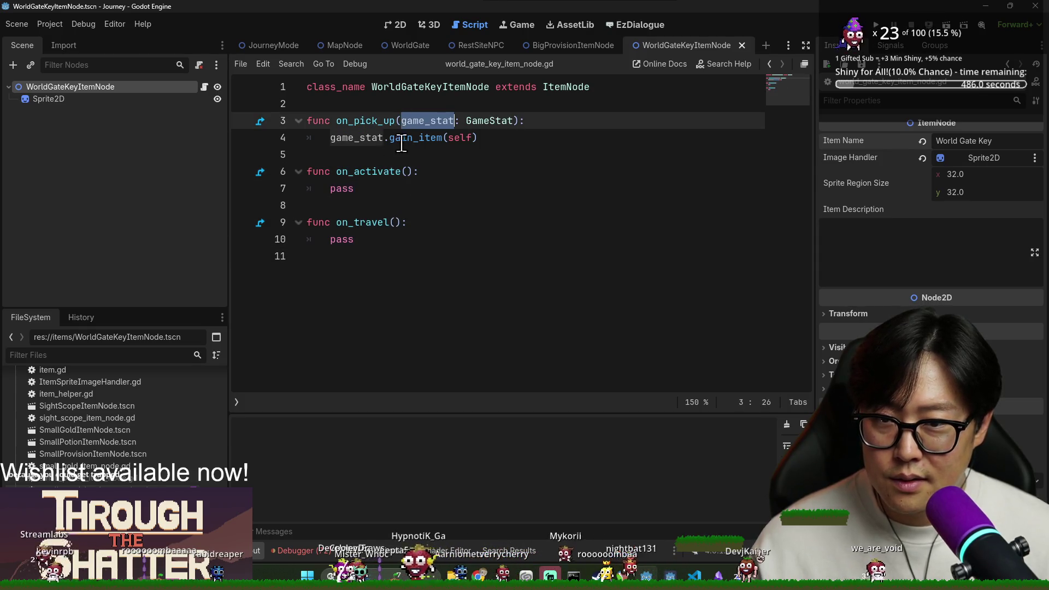
pyautogui.hotkey('ctrl', 's')
pyautogui.click(414, 172)
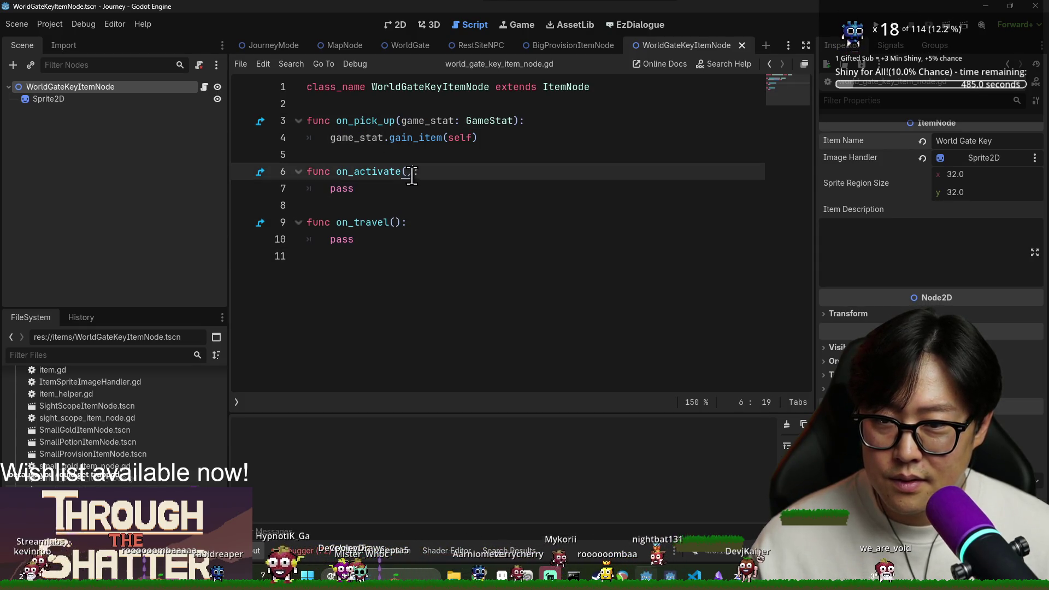
pyautogui.click(742, 45)
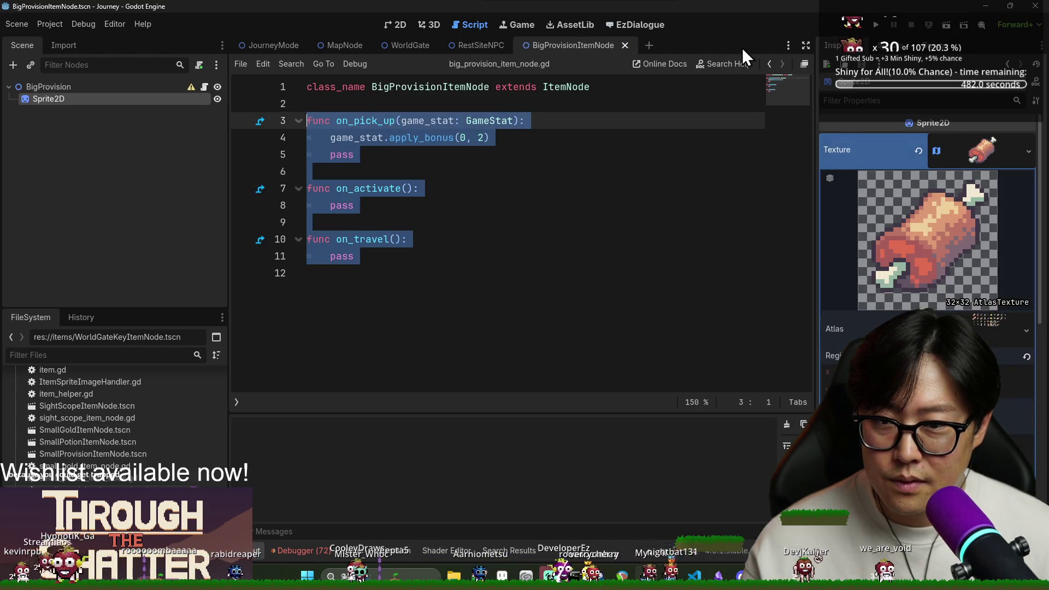
pyautogui.click(626, 45)
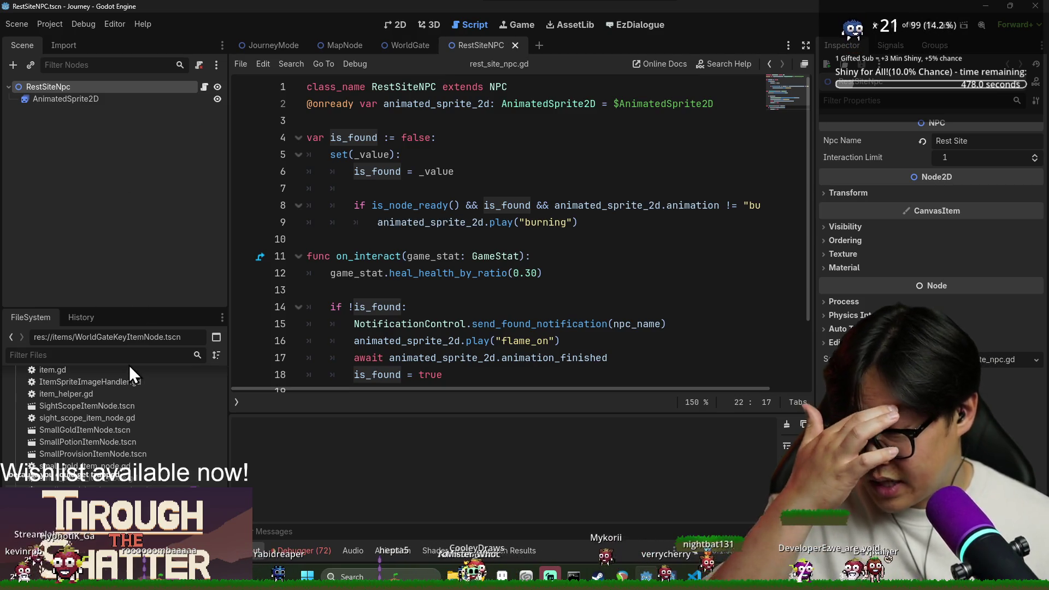
# Filter the FileSystem for 'world' and add a new first line in WorldGateKeyItemNode's on_pick_up
pyautogui.click(153, 358)
pyautogui.write('worldke')
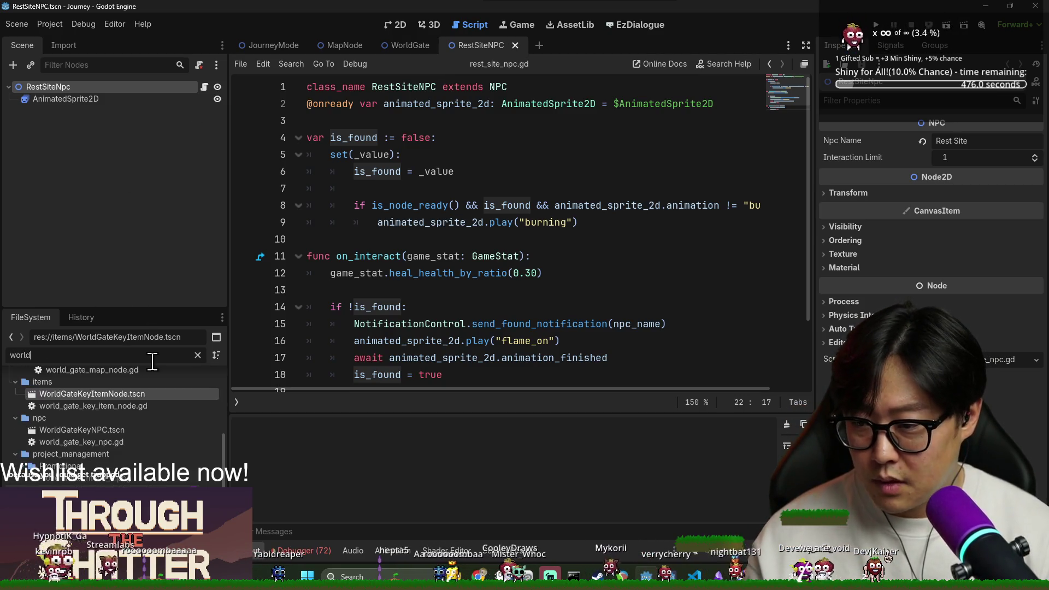
pyautogui.press('BackSpace')
pyautogui.press('BackSpace')
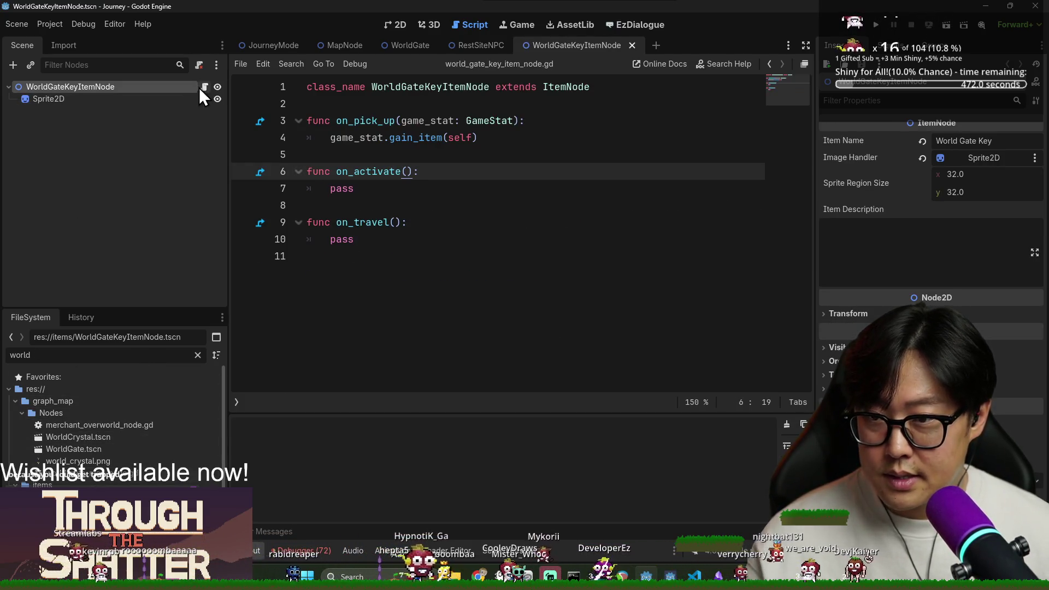
pyautogui.click(545, 121)
pyautogui.press('Return')
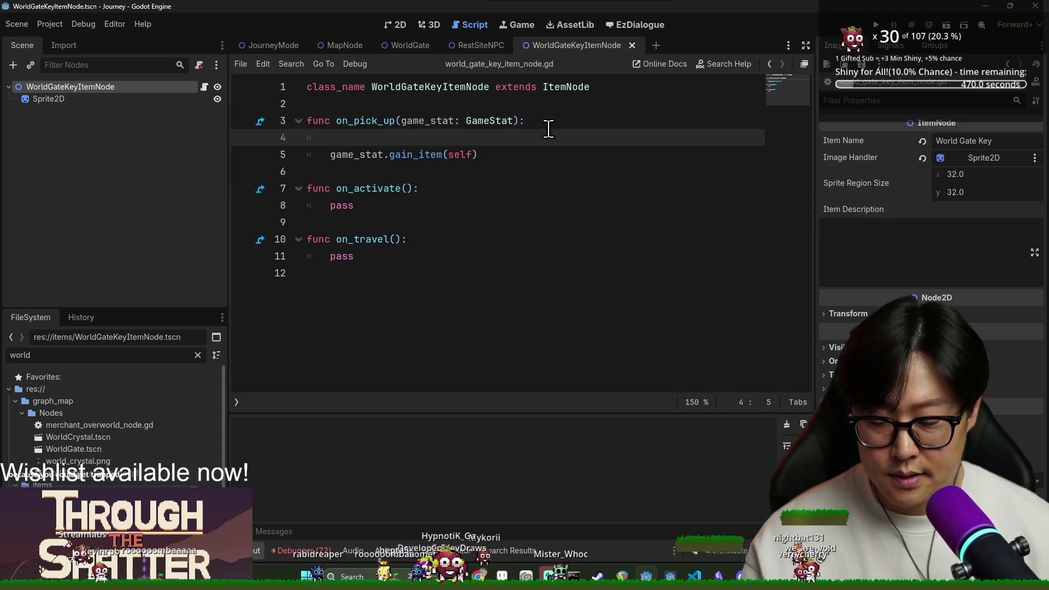
# Insert NotificationControl.send_found_notification("Mysterious Key Found!") before gain_item and save the script
pyautogui.write('otificationControl.')
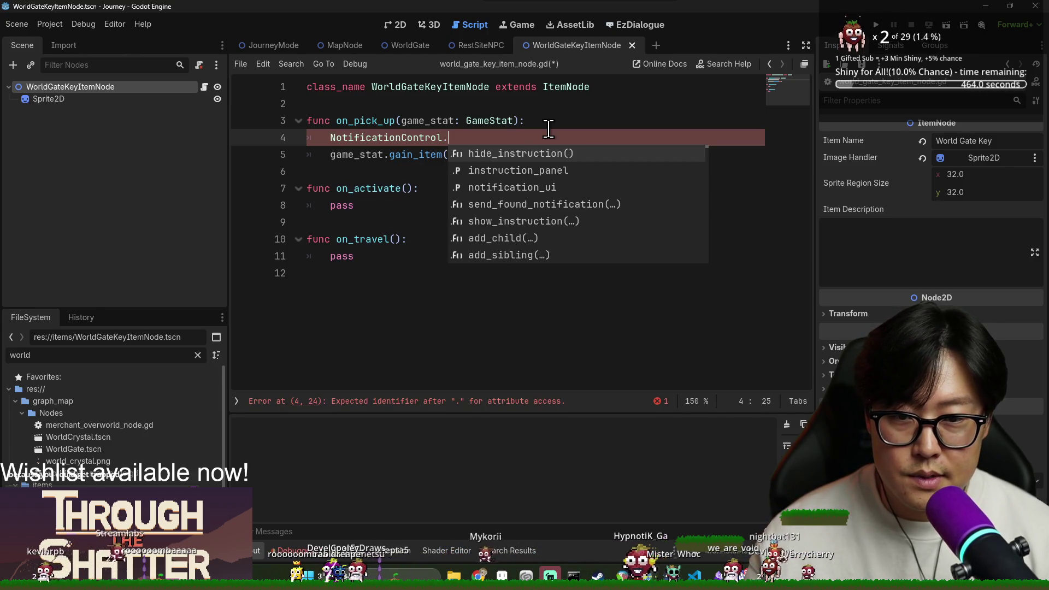
pyautogui.write('send_')
pyautogui.press('Return')
pyautogui.write('"Worl')
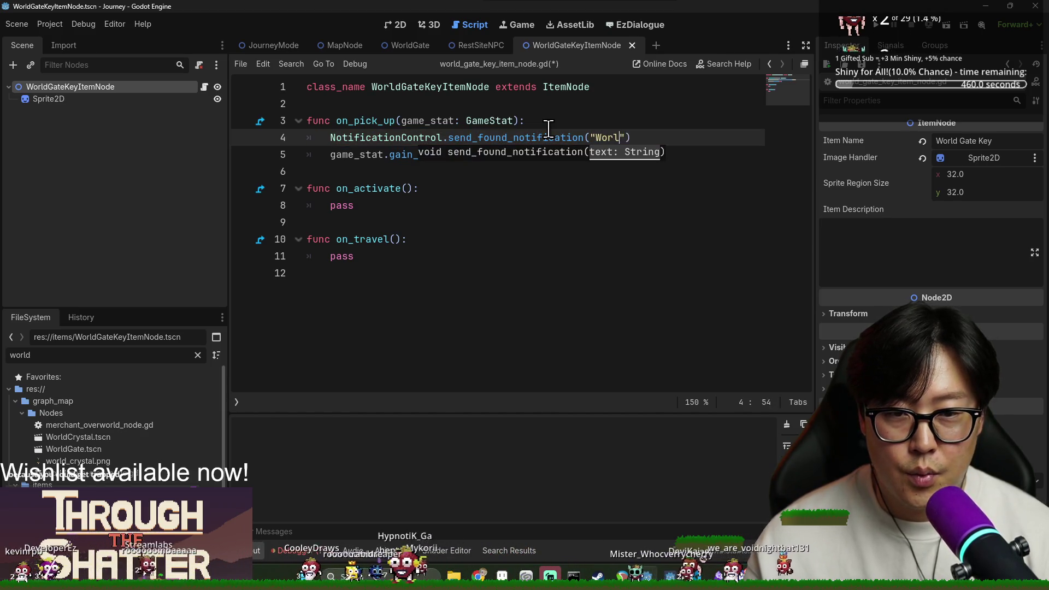
pyautogui.write('KE')
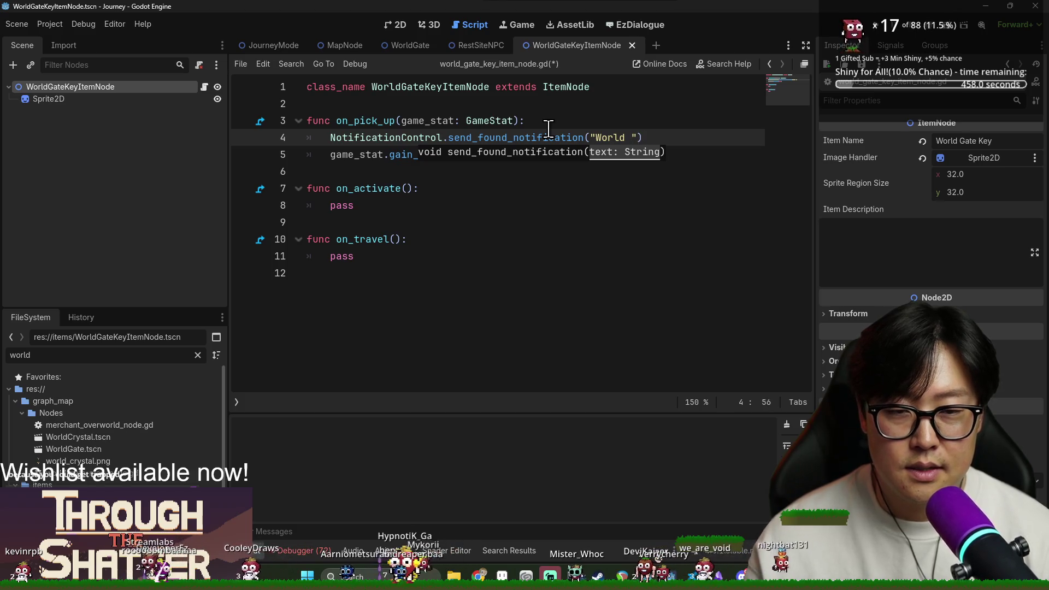
pyautogui.press('BackSpace')
pyautogui.press('BackSpace')
pyautogui.press('BackSpace')
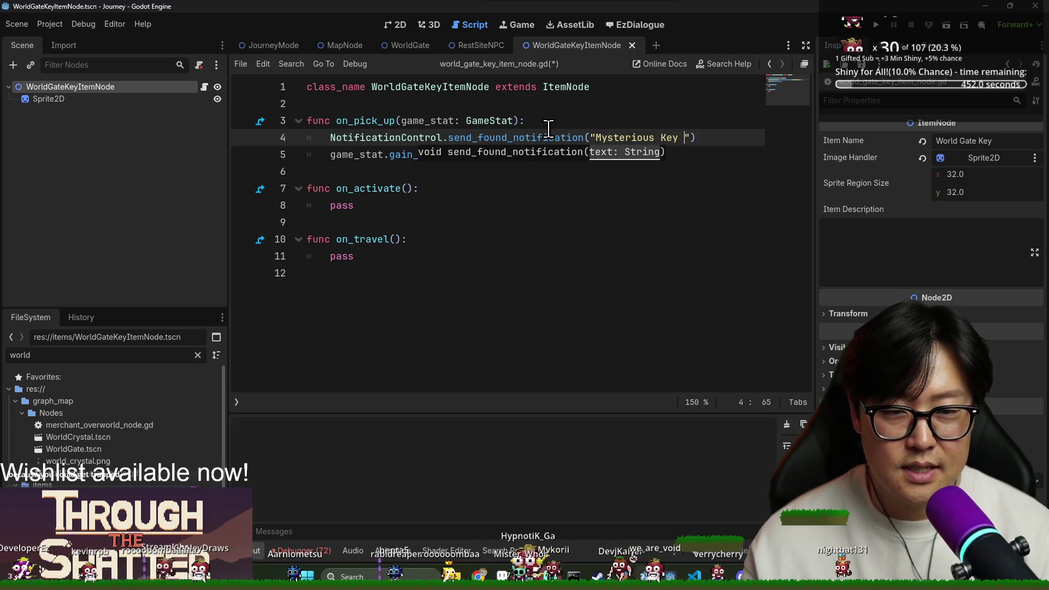
pyautogui.write('Found!')
pyautogui.press('Right')
pyautogui.hotkey('ctrl', 's')
# Jump to the send_found_notification definition in notification_control.gd
pyautogui.press('Down')
pyautogui.press('Down')
pyautogui.press('Down')
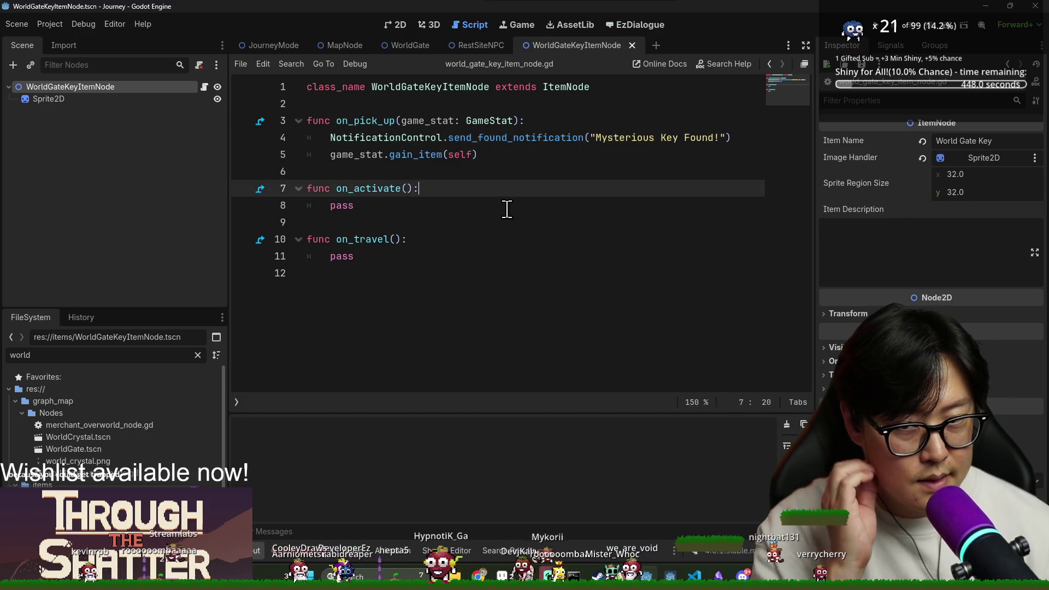
pyautogui.doubleClick(427, 155)
pyautogui.click(491, 141)
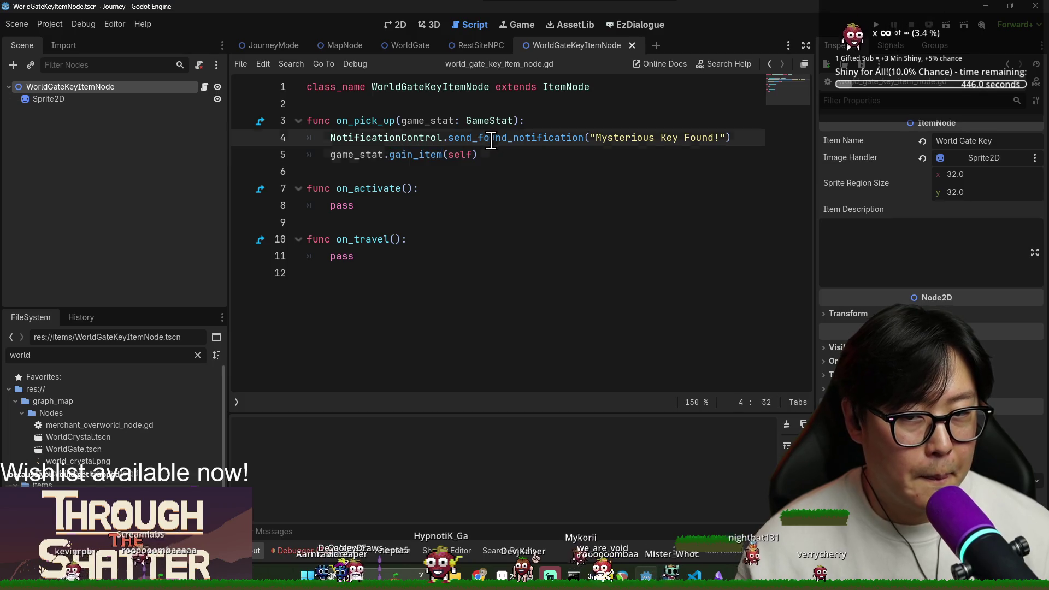
pyautogui.keyDown('ctrl'); pyautogui.click(479, 143); pyautogui.keyUp('ctrl')
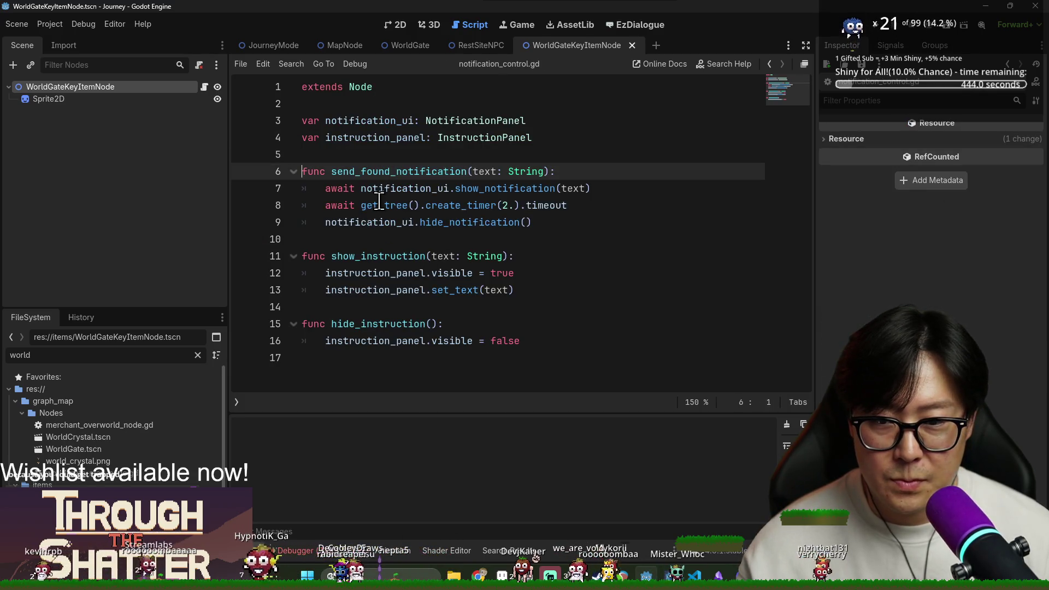
# Go back to world_gate_key_item_node.gd with Alt+Left and save it
pyautogui.hotkey('alt', 'Left')
pyautogui.hotkey('ctrl', 's')
pyautogui.click(504, 169)
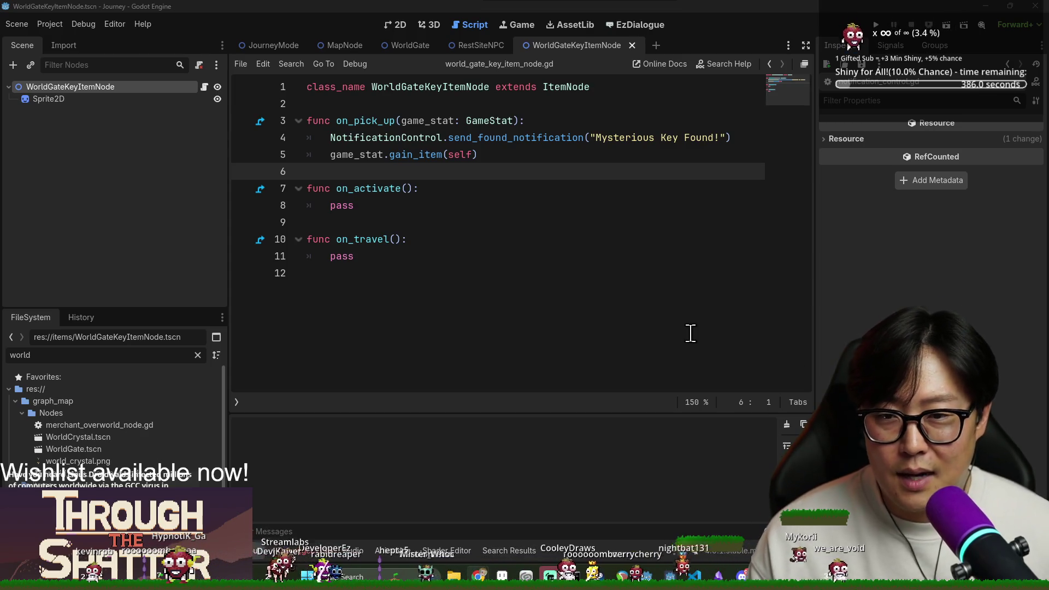
pyautogui.click(550, 189)
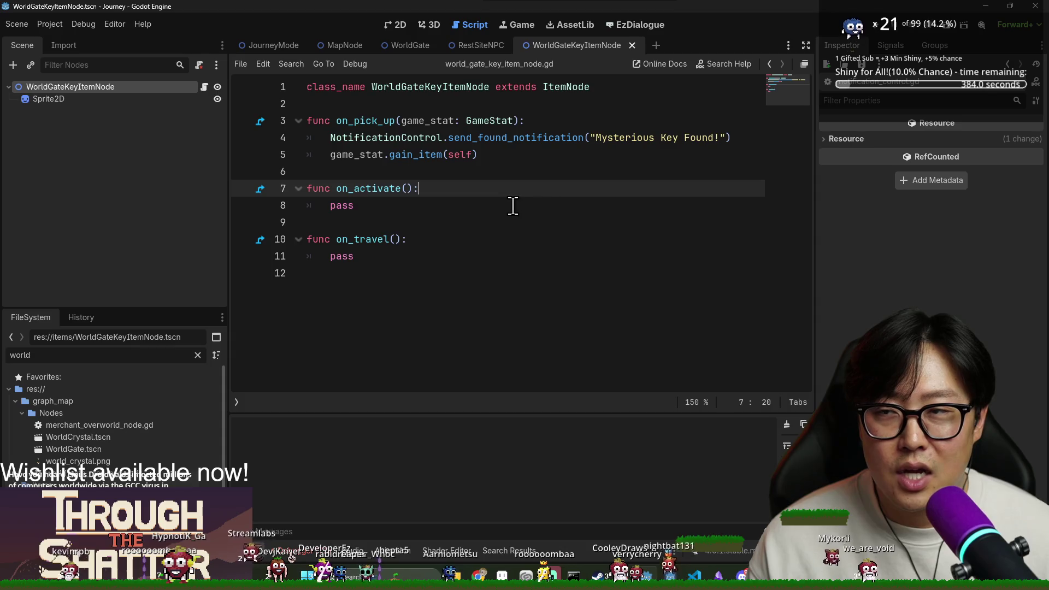
# Save the World Gate Key script and the other open scripts
pyautogui.click(543, 155)
pyautogui.hotkey('ctrl', 's')
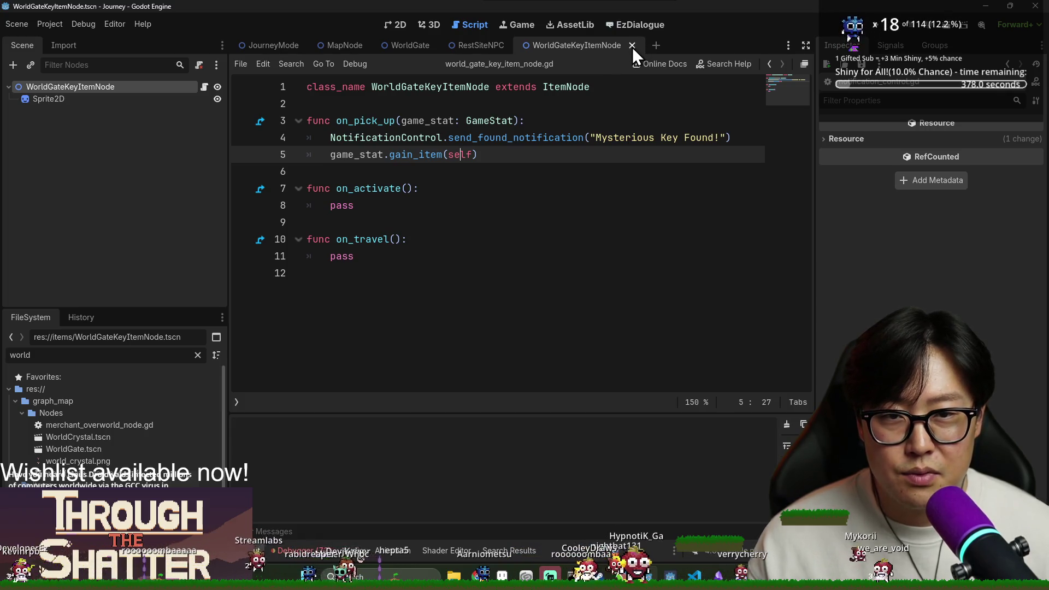
pyautogui.click(515, 121)
pyautogui.hotkey('ctrl', 's')
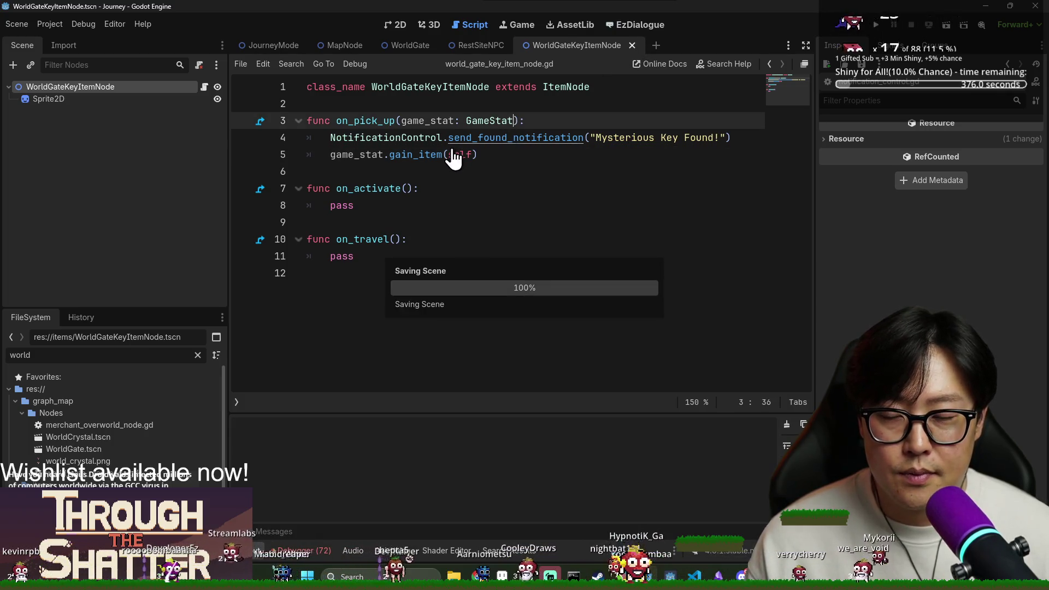
pyautogui.moveTo(441, 138)
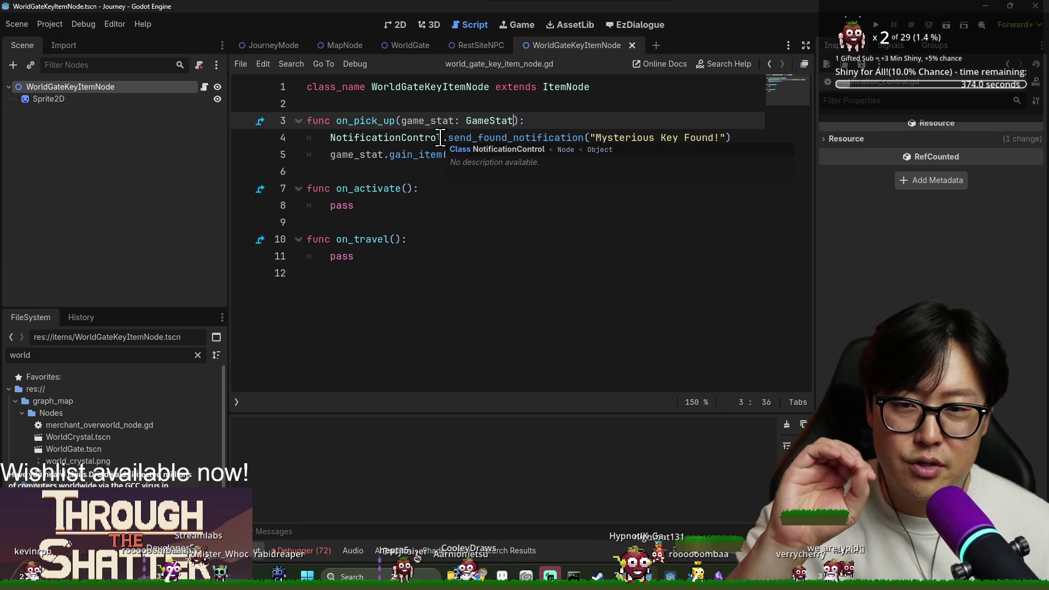
pyautogui.click(503, 156)
pyautogui.hotkey('ctrl', 's')
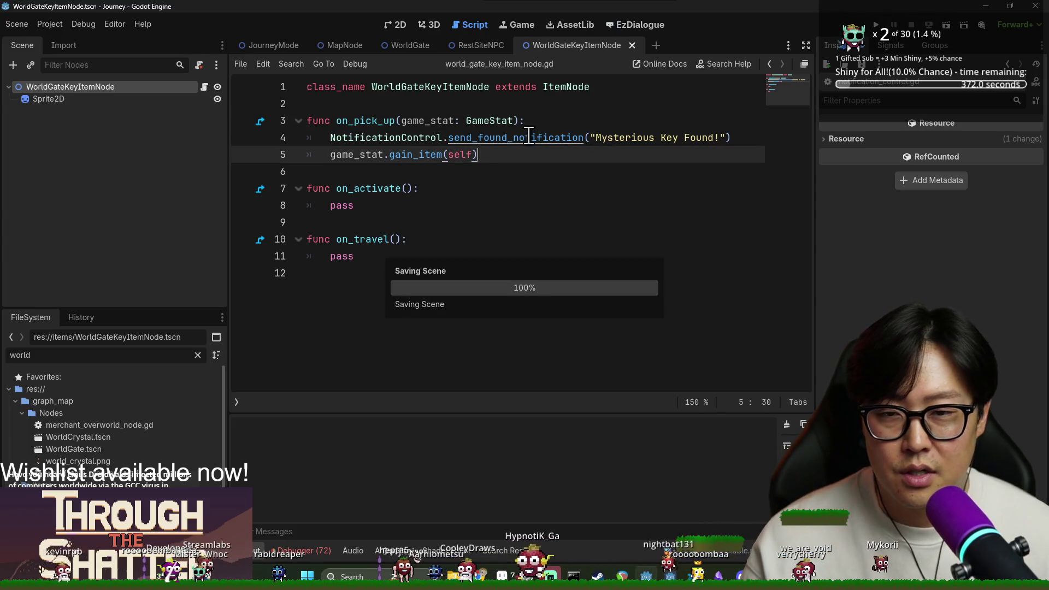
# Close the WorldGateKeyItemNode and RestSiteNPC scene tabs, leaving world_gate_map_node.gd showing
pyautogui.click(632, 47)
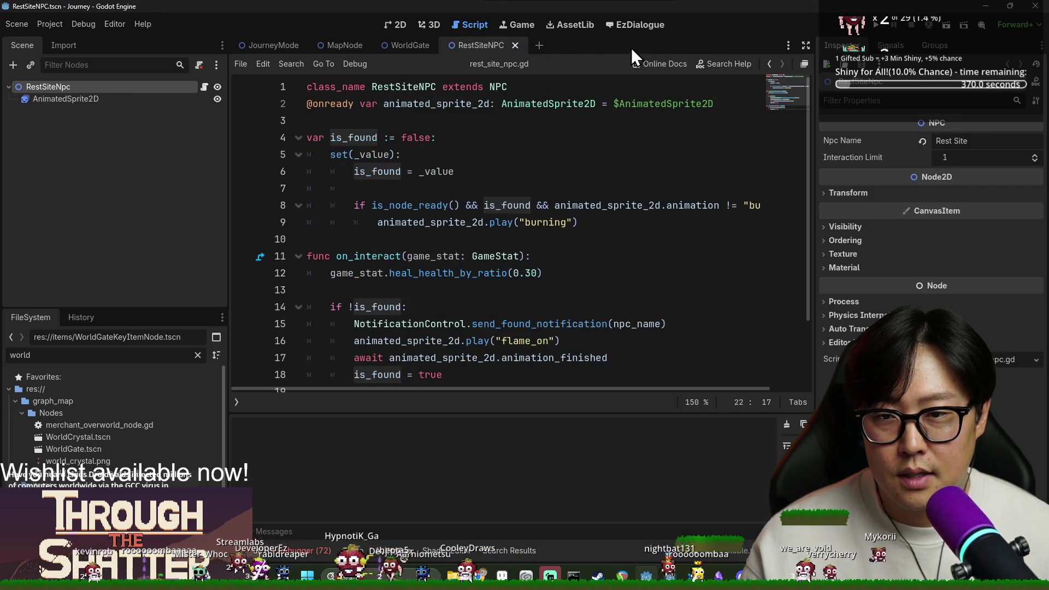
pyautogui.click(468, 120)
pyautogui.hotkey('ctrl', 's')
pyautogui.click(516, 44)
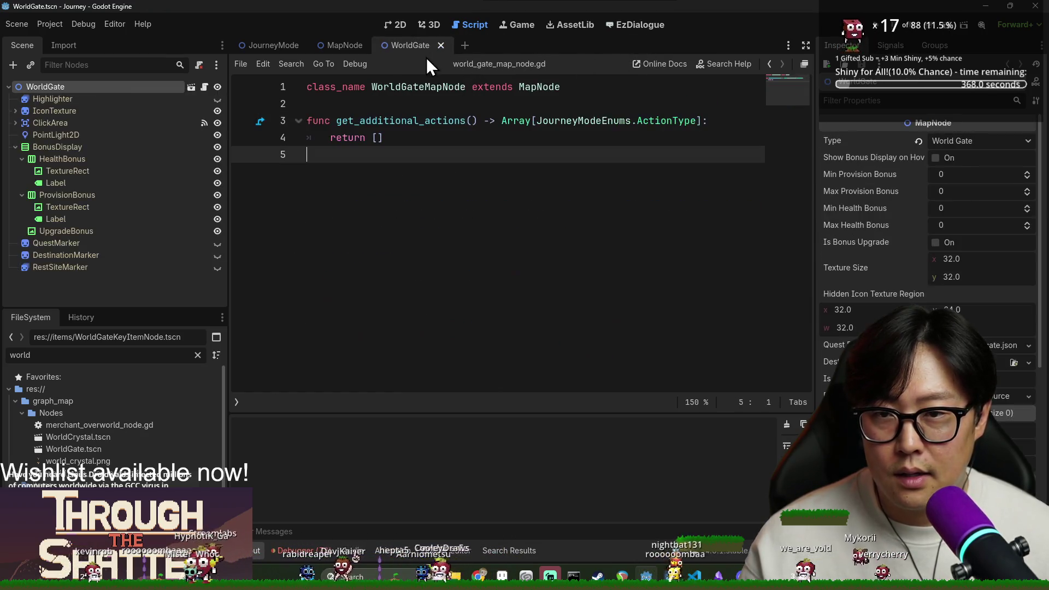
# Close the WorldGate scene and switch to the JourneyMode scene
pyautogui.click(440, 45)
pyautogui.click(274, 46)
pyautogui.click(481, 155)
pyautogui.scroll(2, 489, 199)
pyautogui.scroll(-6, 489, 198)
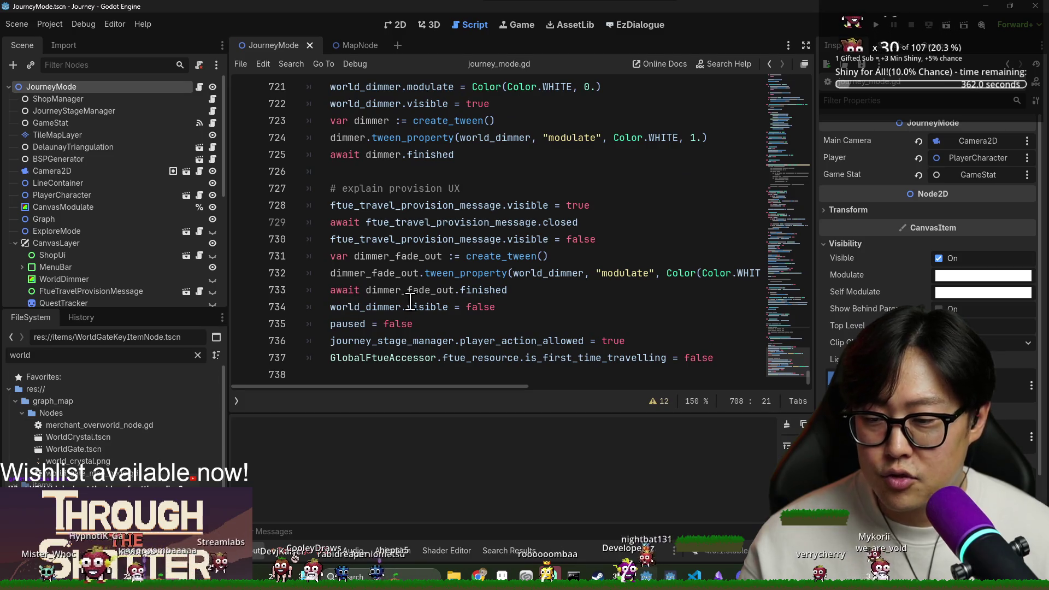
pyautogui.scroll(1, 492, 229)
pyautogui.scroll(-1, 491, 230)
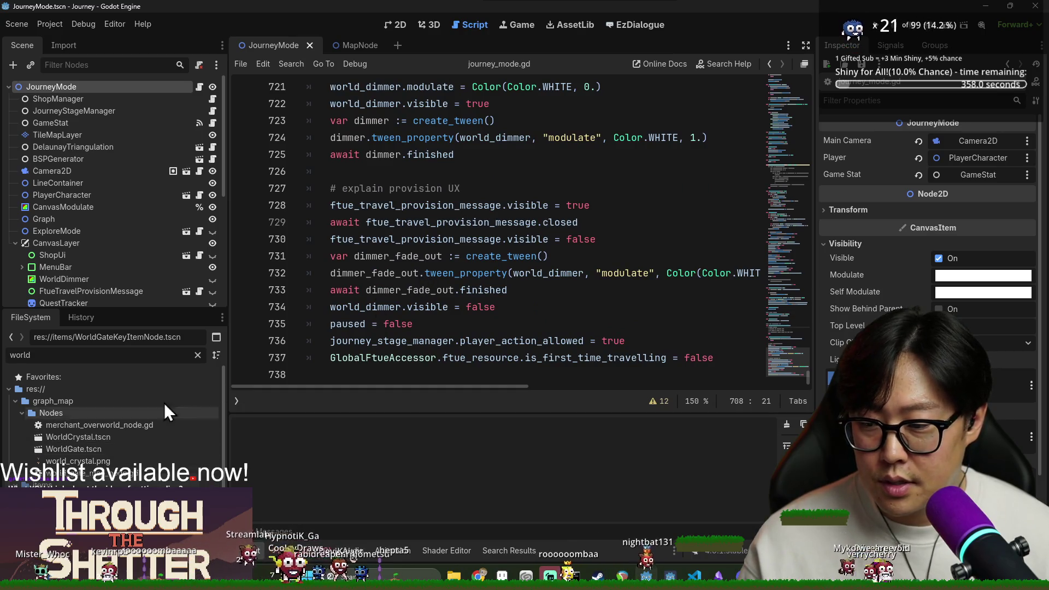
# Clear the file filter, open item_helper.gd, then open journey_mode.gd from the JourneyMode node
pyautogui.click(197, 355)
pyautogui.scroll(2, 71, 403)
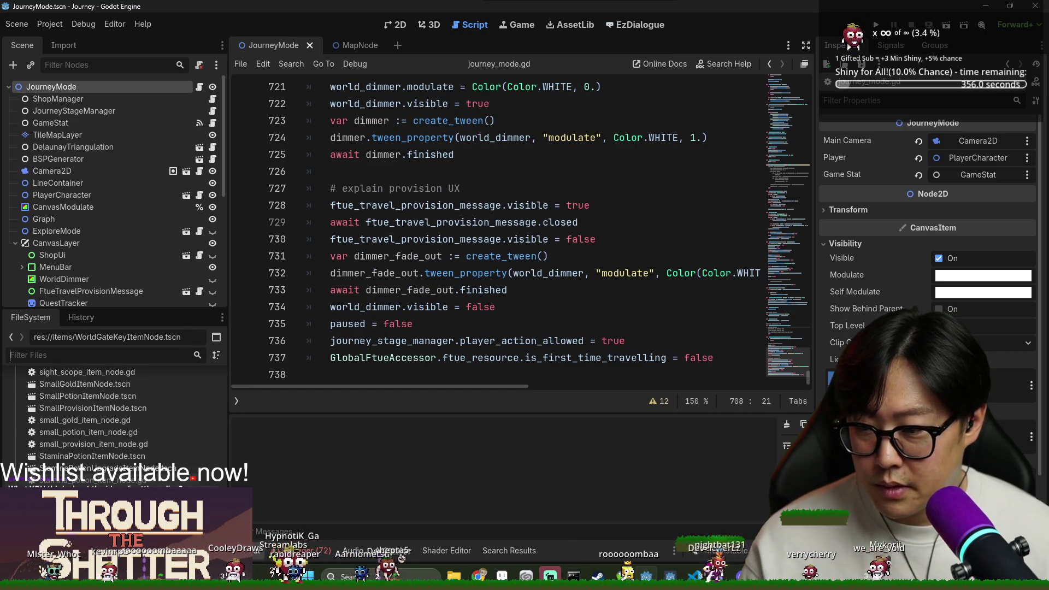
pyautogui.doubleClick(71, 396)
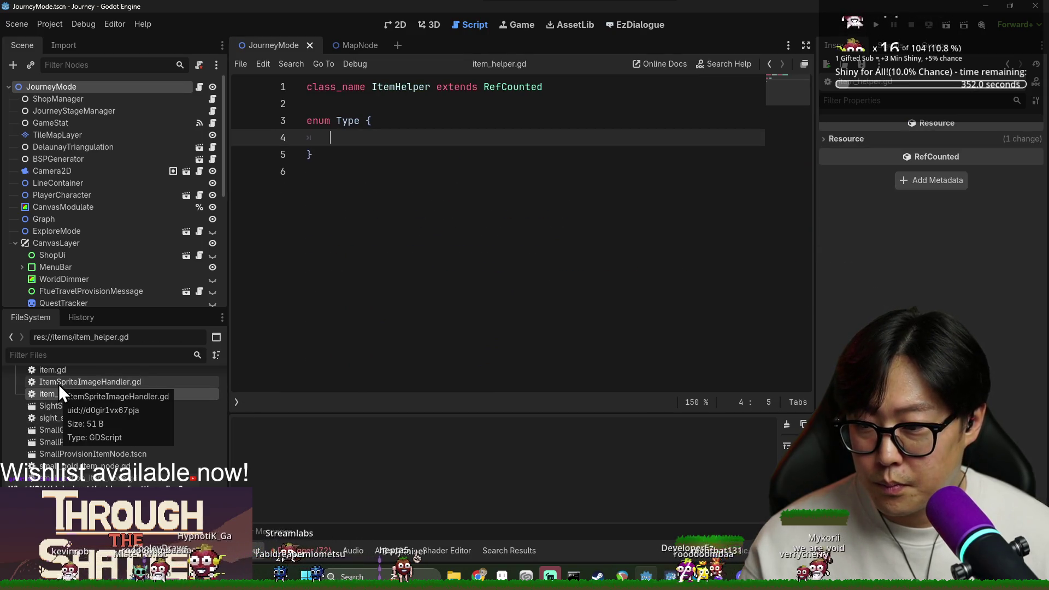
pyautogui.scroll(2, 66, 396)
pyautogui.scroll(1, 81, 404)
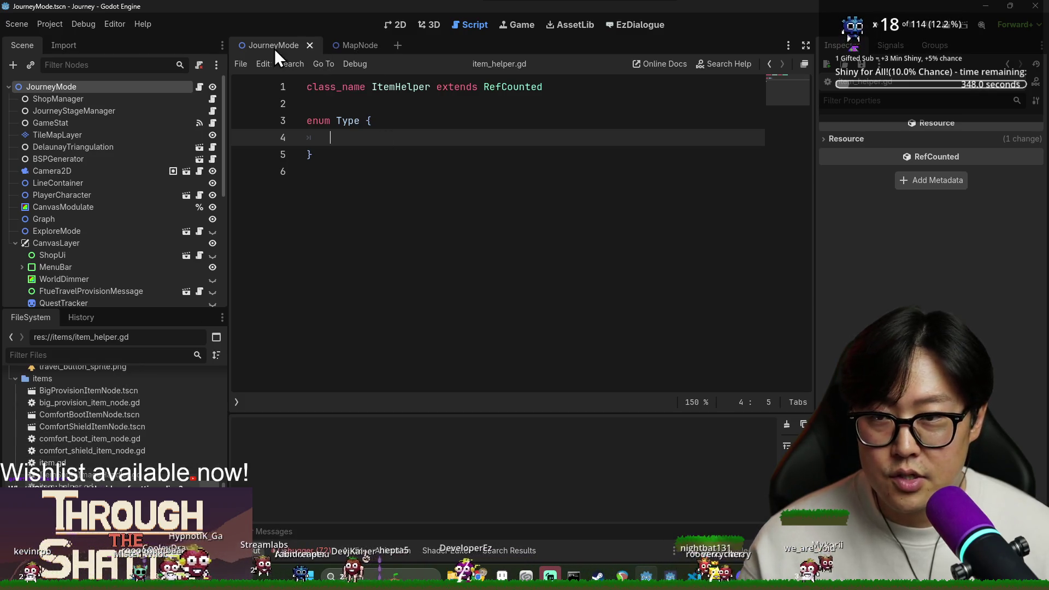
pyautogui.click(199, 87)
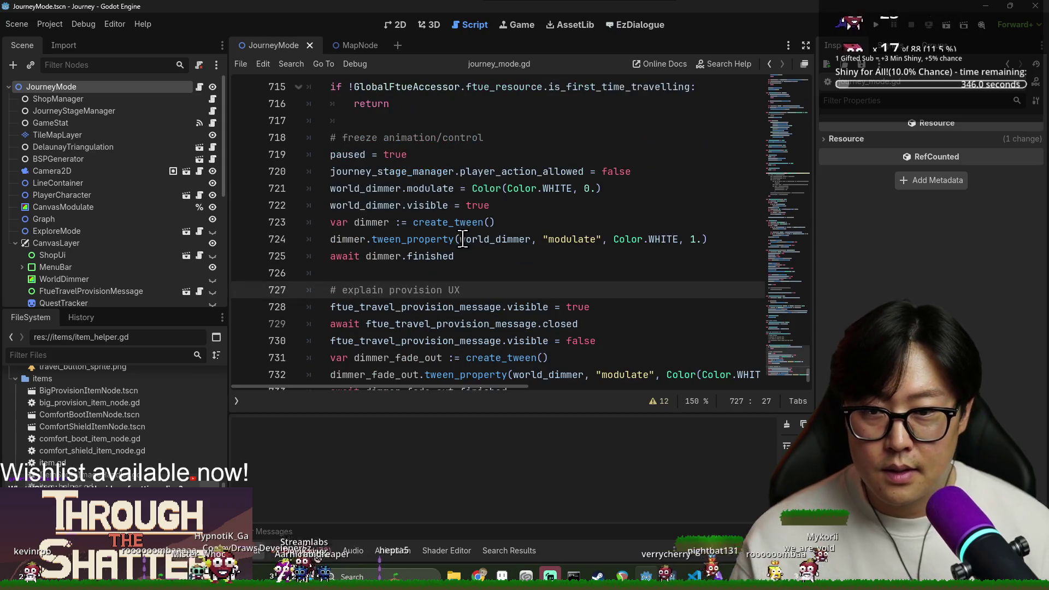
pyautogui.hotkey('ctrl', 'f')
# Search journey_mode.gd for 'rest_site' and inspect line 128's overworld_nodes and model_to_map_node
pyautogui.write('rest_site')
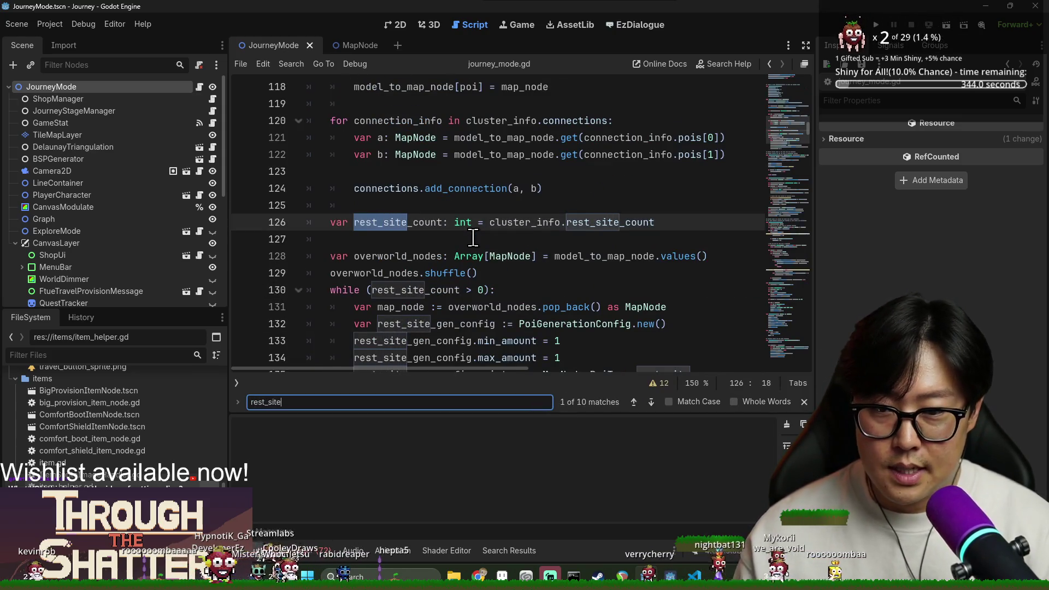
pyautogui.click(379, 188)
pyautogui.doubleClick(383, 155)
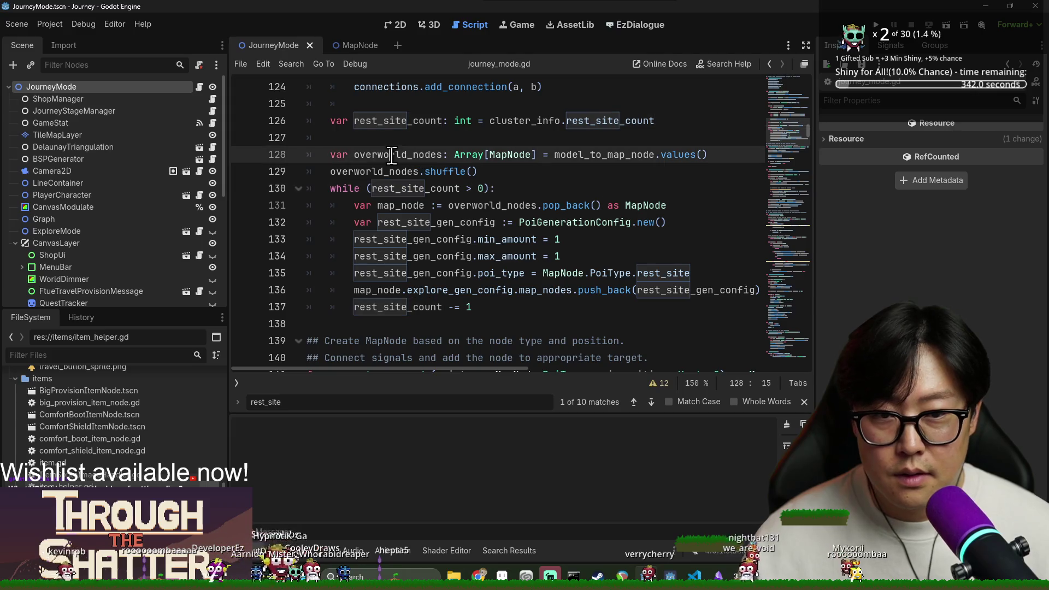
pyautogui.doubleClick(606, 154)
pyautogui.scroll(2, 529, 217)
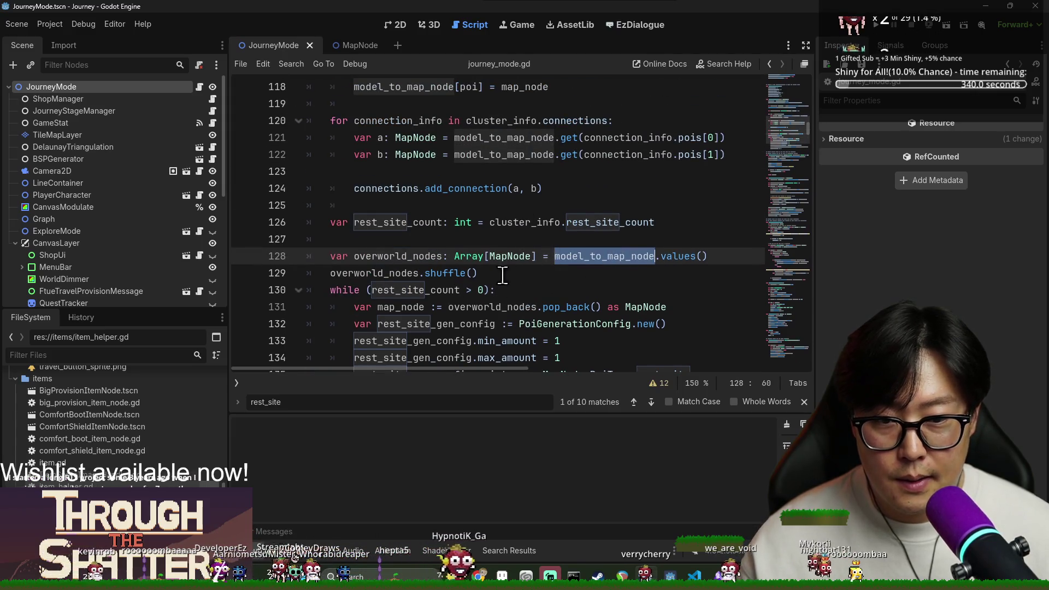
pyautogui.doubleClick(405, 257)
pyautogui.scroll(-3, 537, 165)
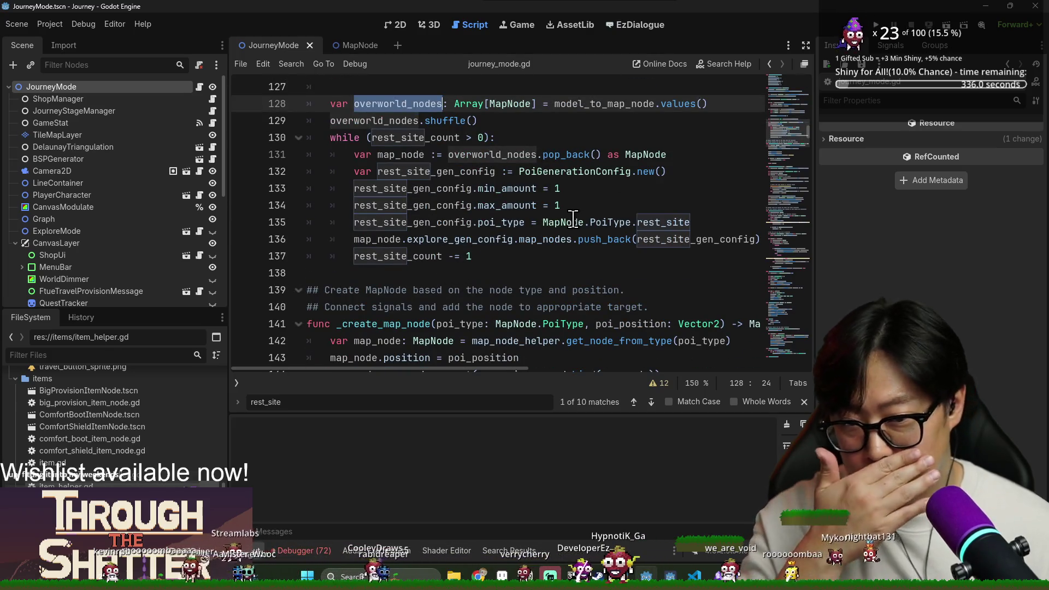
# Inspect line 136 pushing rest_site_gen_config into map_node.explore_gen_config, then close the find bar
pyautogui.doubleClick(491, 241)
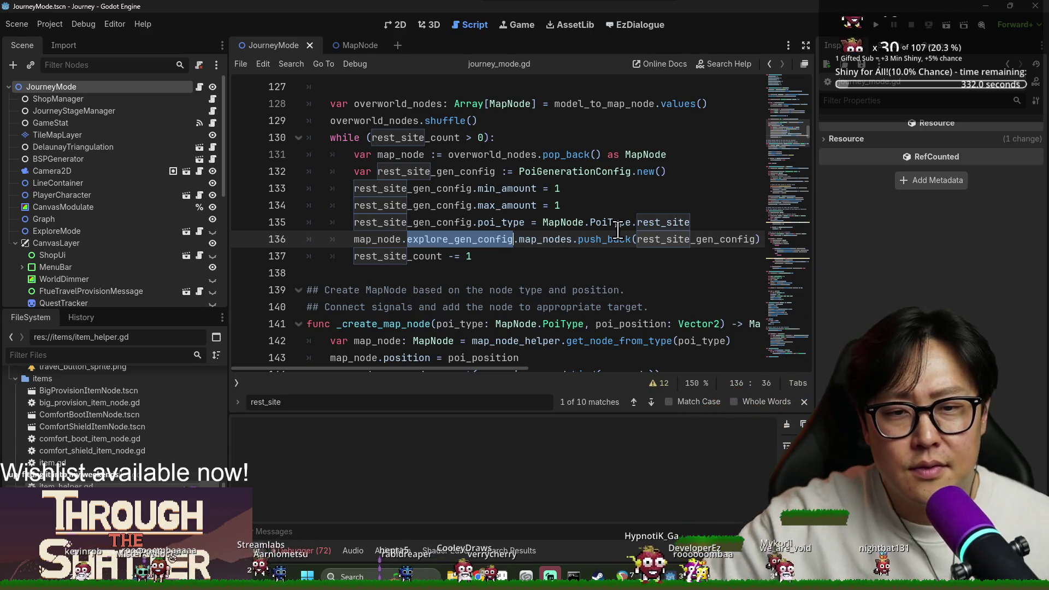
pyautogui.doubleClick(732, 241)
pyautogui.doubleClick(479, 239)
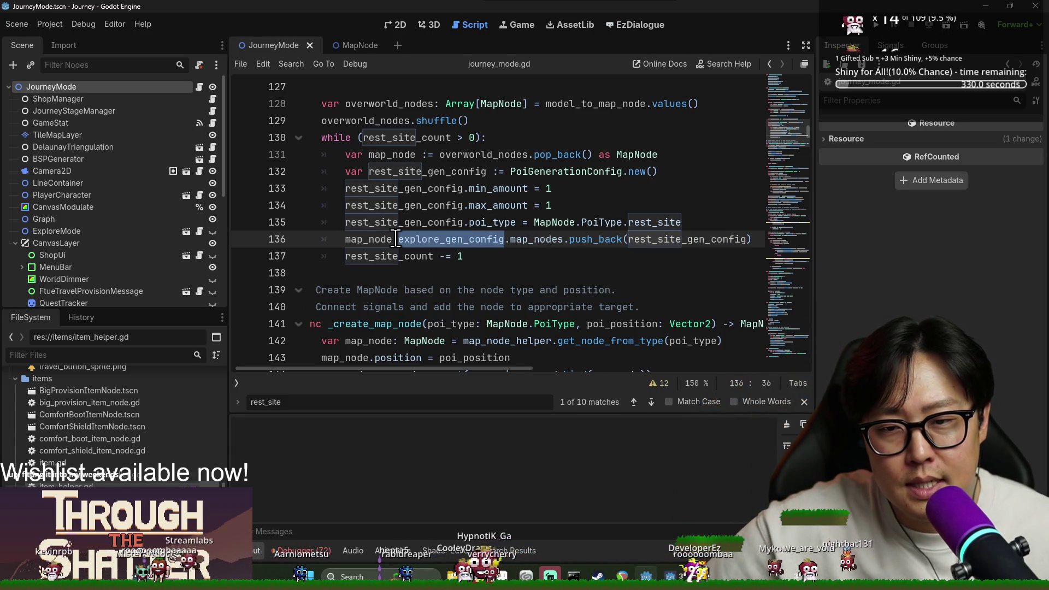
pyautogui.doubleClick(369, 239)
pyautogui.doubleClick(443, 239)
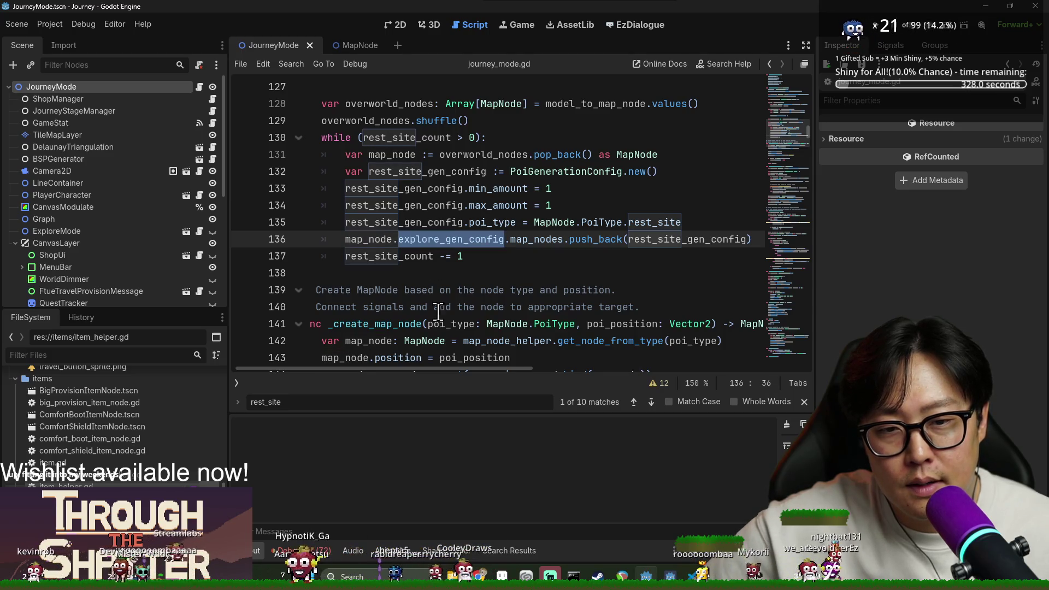
pyautogui.hscroll(-1, 441, 369)
pyautogui.click(803, 403)
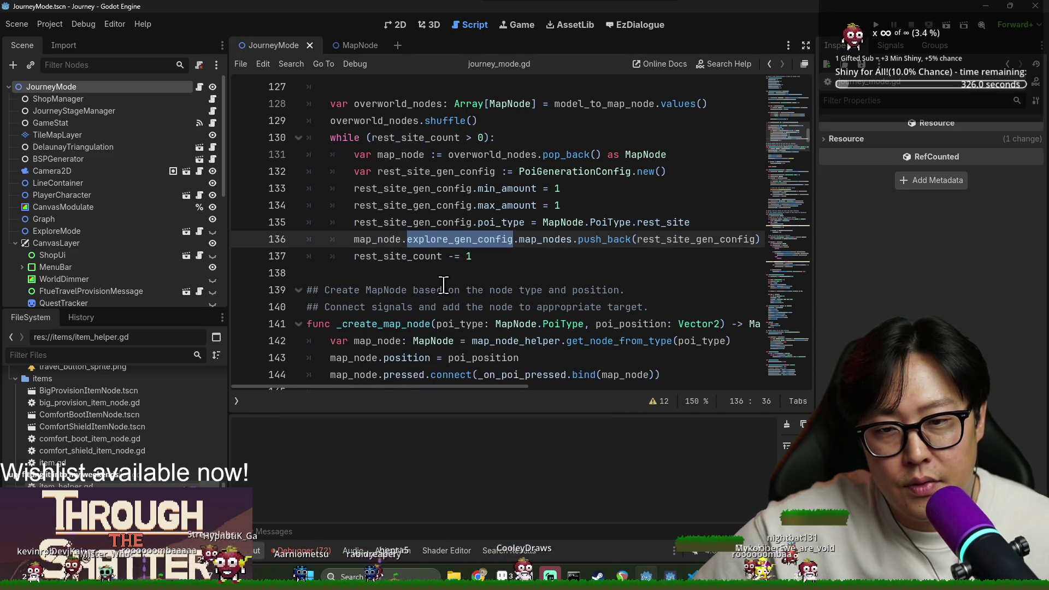
pyautogui.doubleClick(376, 239)
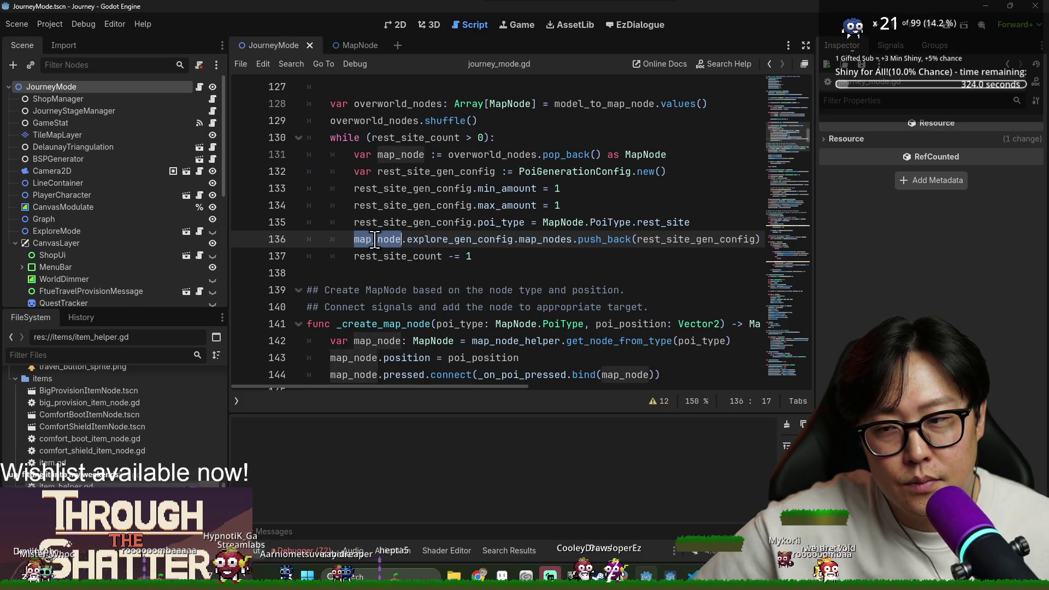
pyautogui.doubleClick(433, 242)
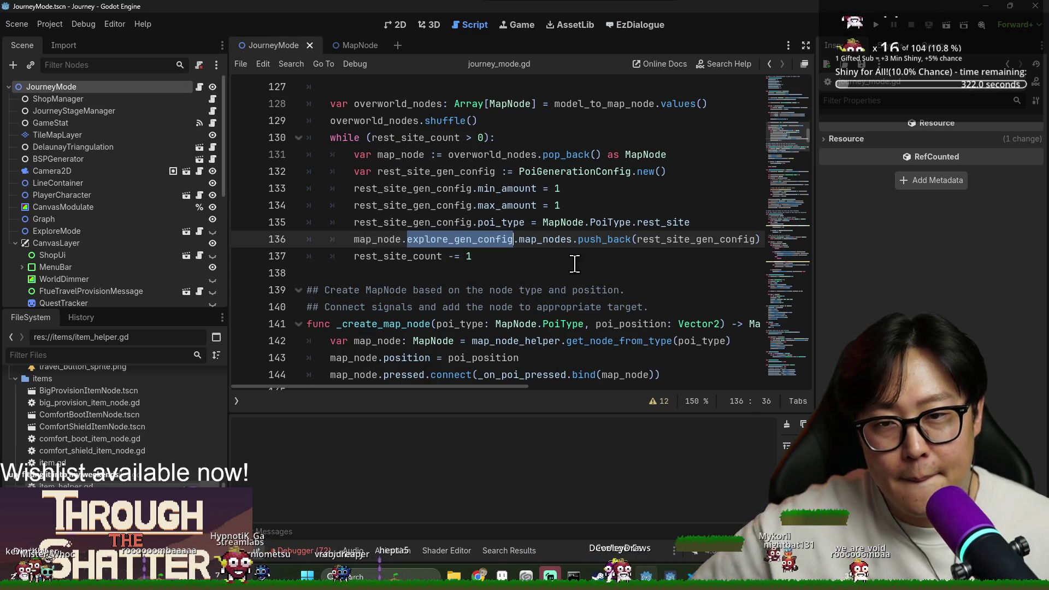
pyautogui.click(402, 154)
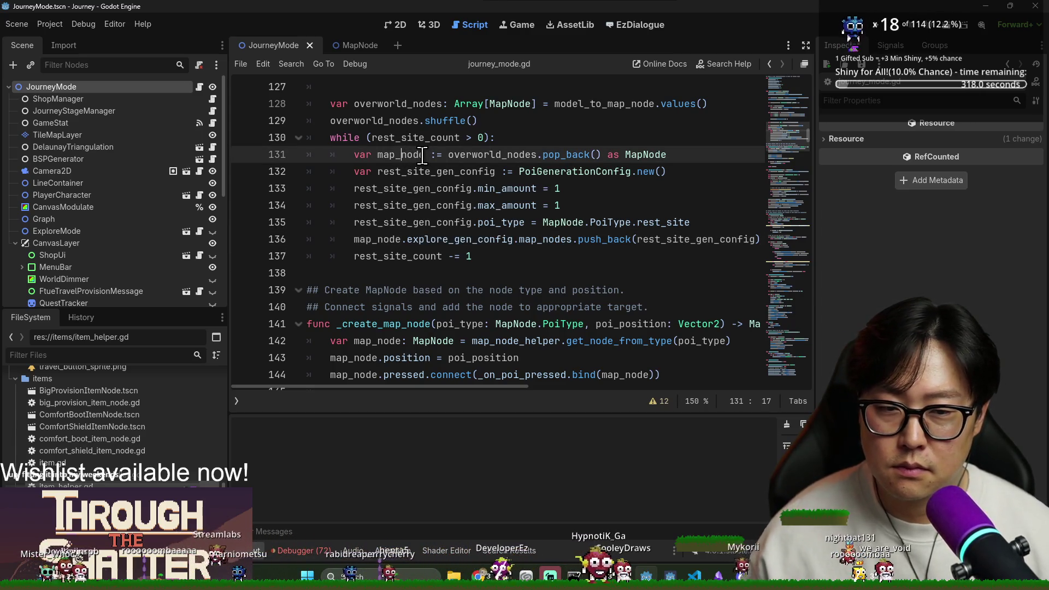
pyautogui.keyDown('ctrl'); pyautogui.click(633, 155); pyautogui.keyUp('ctrl')
# Filter the FileSystem for 'mapnod' and open the MapNode.tscn scene
pyautogui.moveTo(808, 361); pyautogui.dragTo(807, 82)
pyautogui.scroll(-14, 421, 197)
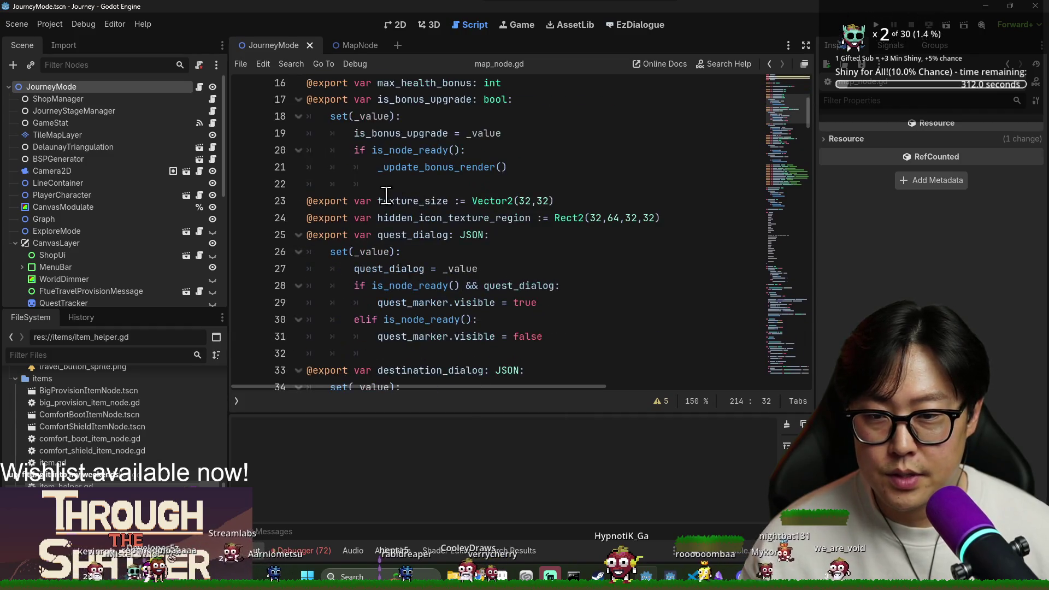
pyautogui.scroll(-5, 410, 206)
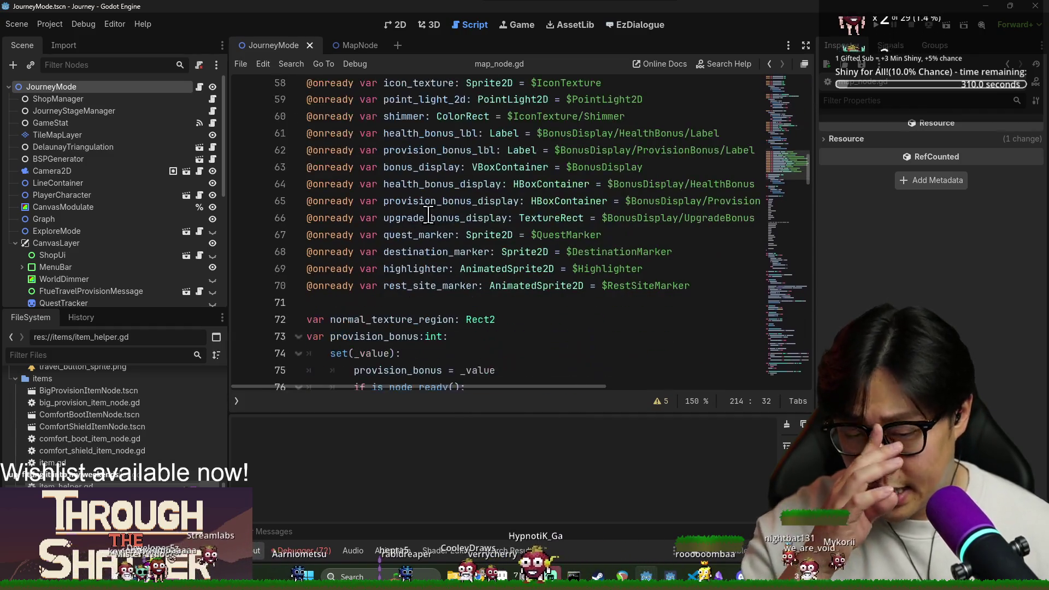
pyautogui.click(176, 353)
pyautogui.write('mapnod')
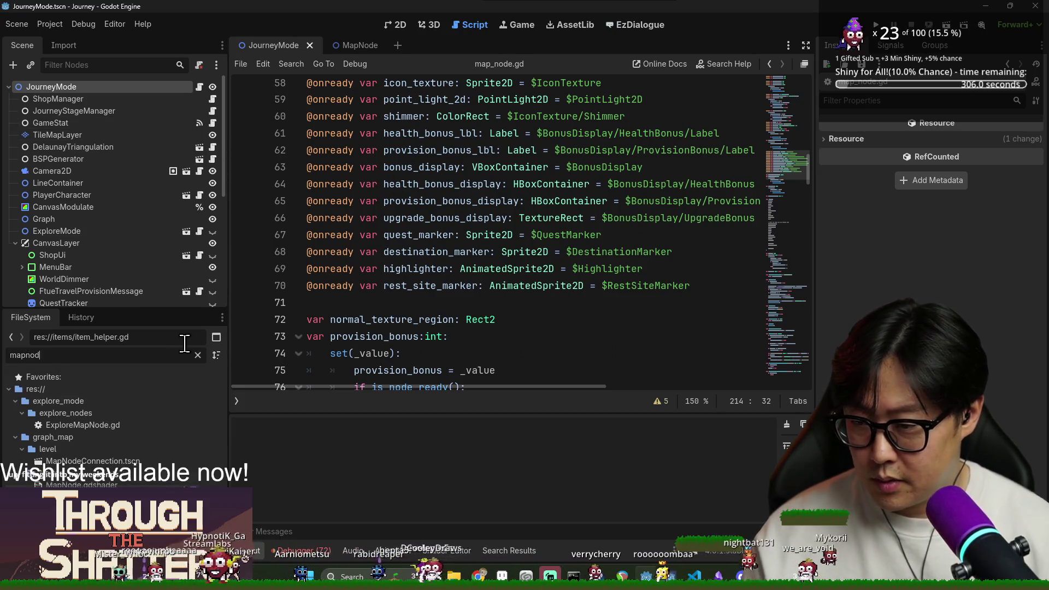
pyautogui.press('Return')
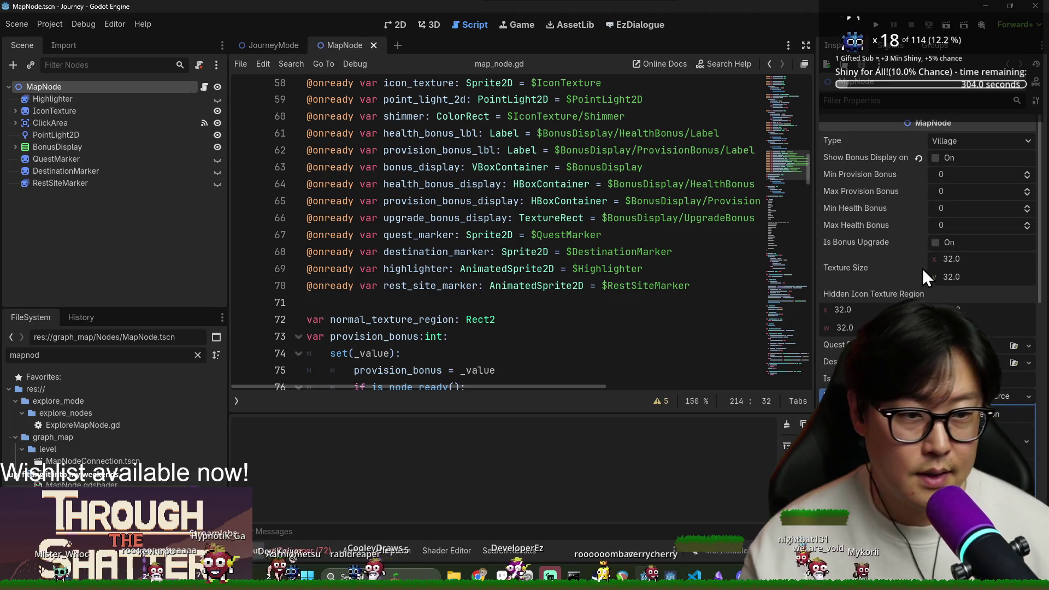
pyautogui.click(925, 274)
# Review MapNode's exported properties in the Inspector and script, collapsing Explore Gen Config
pyautogui.scroll(-3, 940, 295)
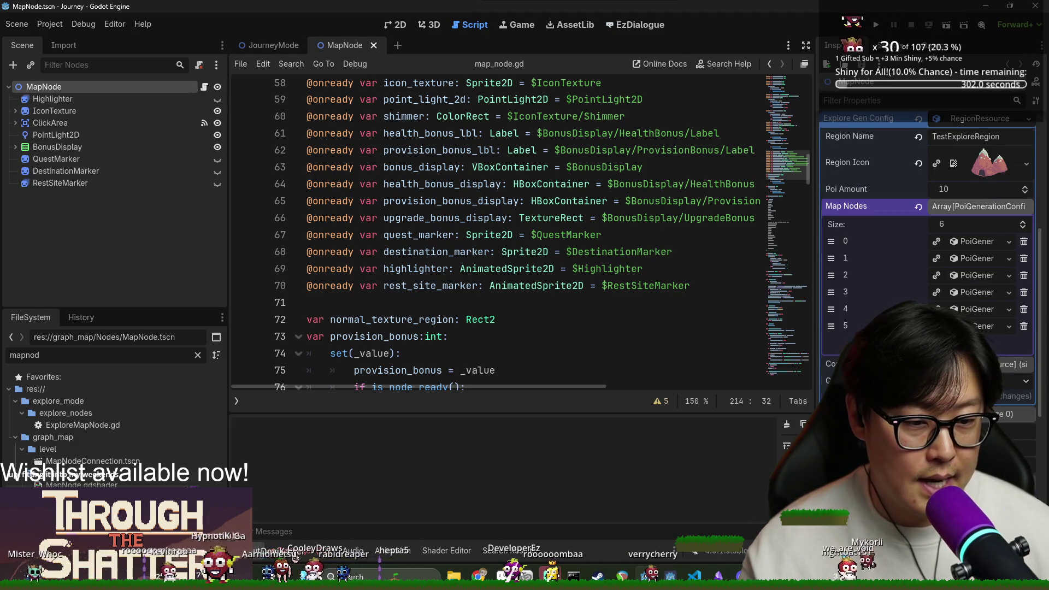
pyautogui.scroll(2, 937, 290)
pyautogui.click(962, 233)
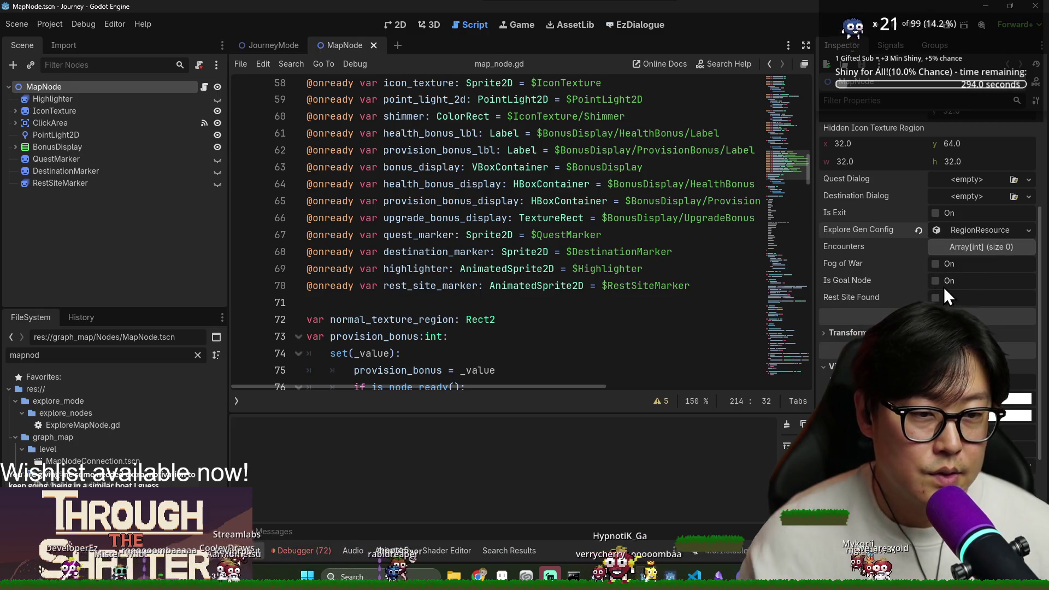
pyautogui.scroll(5, 943, 287)
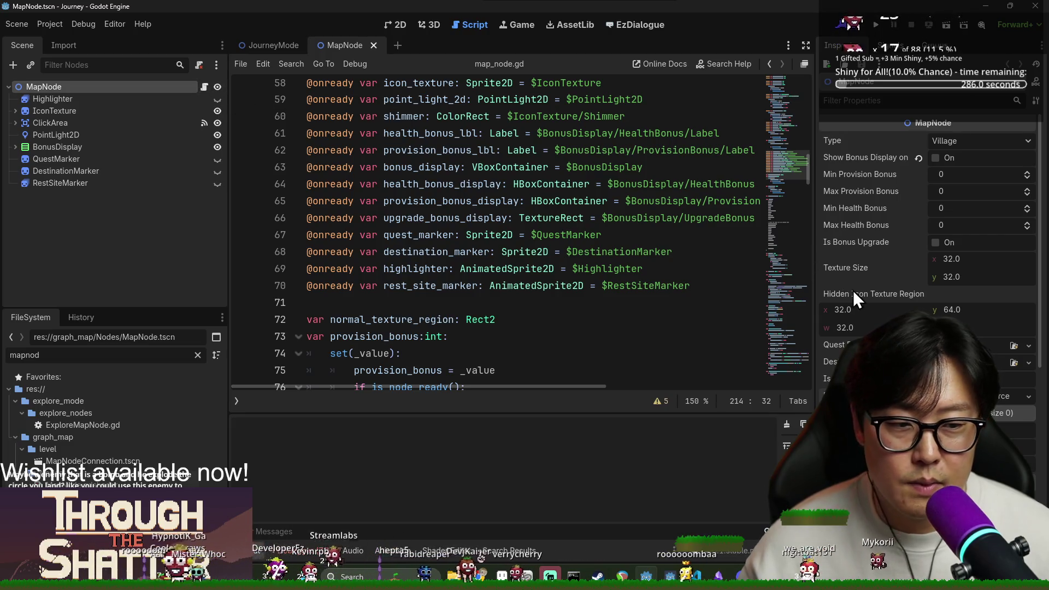
pyautogui.scroll(-2, 854, 290)
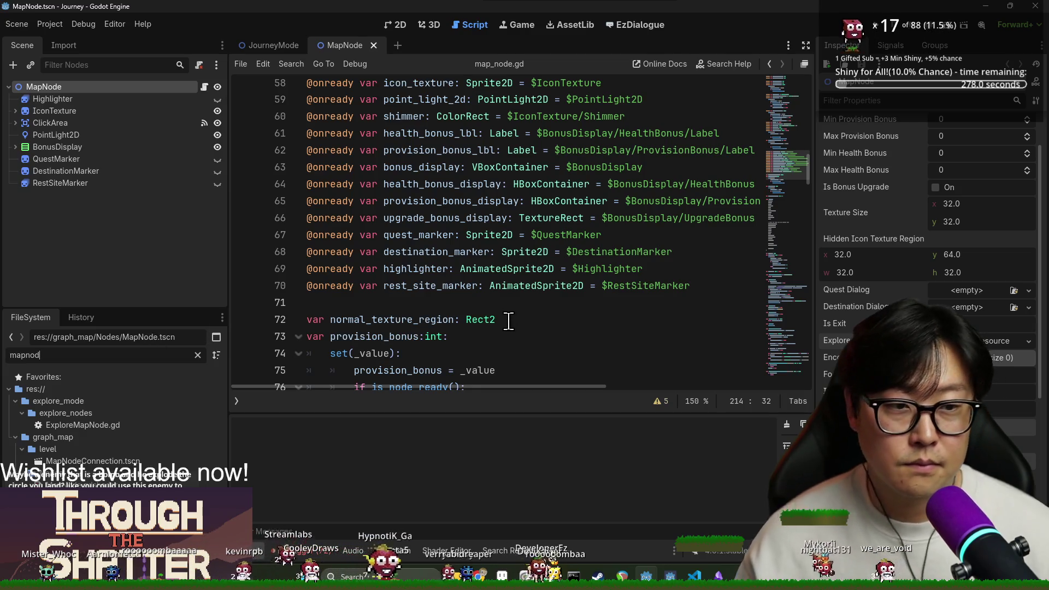
pyautogui.scroll(2, 500, 306)
pyautogui.scroll(10, 496, 302)
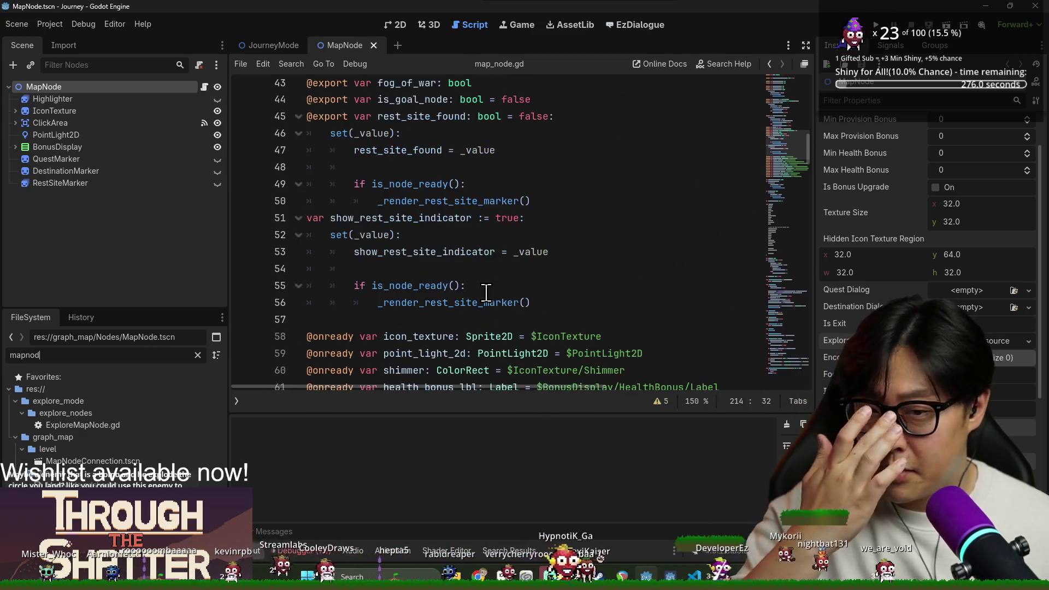
pyautogui.scroll(7, 487, 287)
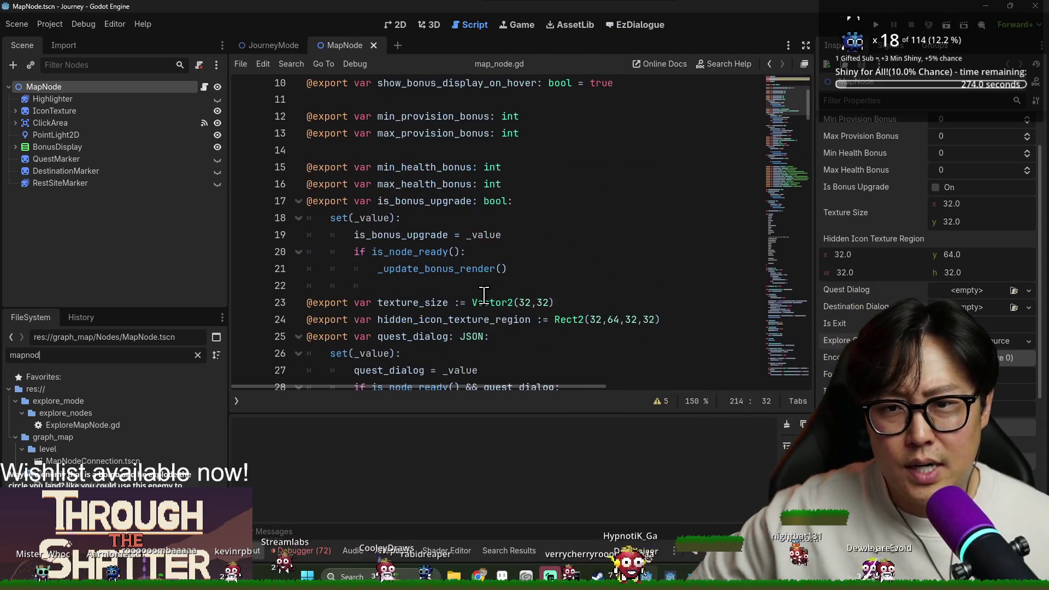
pyautogui.scroll(-18, 481, 246)
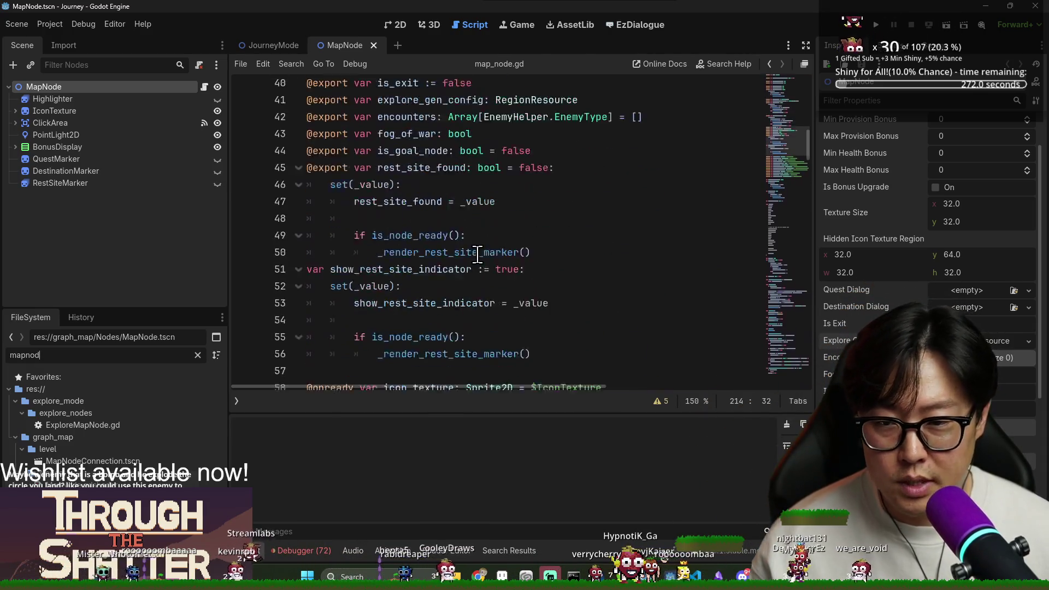
pyautogui.scroll(3, 475, 250)
pyautogui.scroll(5, 475, 250)
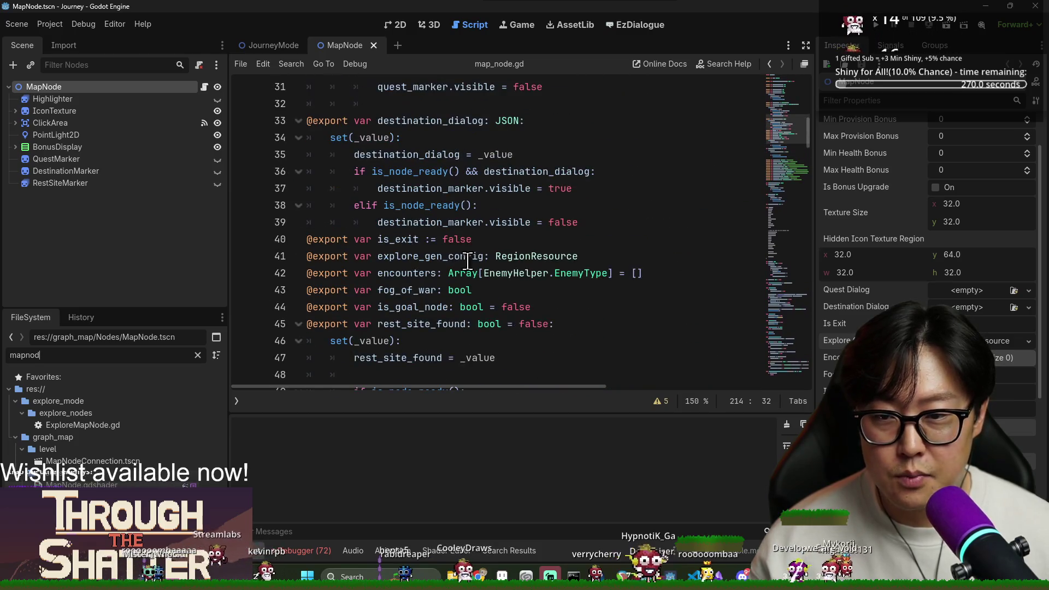
pyautogui.scroll(-4, 479, 303)
pyautogui.click(572, 305)
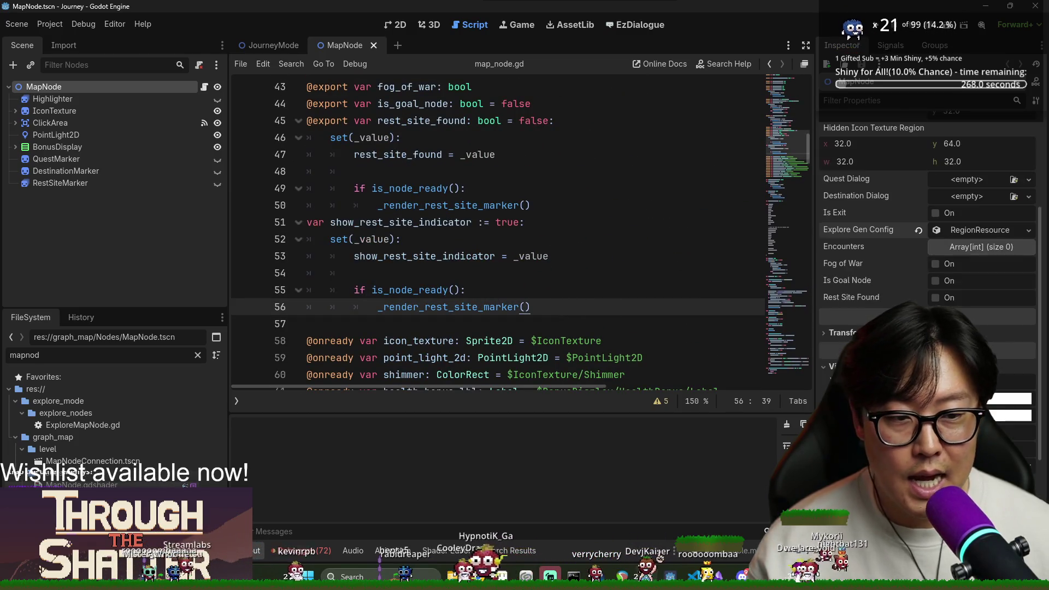
pyautogui.press('Return')
pyautogui.press('BackSpace')
pyautogui.press('BackSpace')
pyautogui.press('BackSpace')
pyautogui.write('@epxox')
pyautogui.press('BackSpace')
pyautogui.press('BackSpace')
pyautogui.press('BackSpace')
pyautogui.write('xport var ')
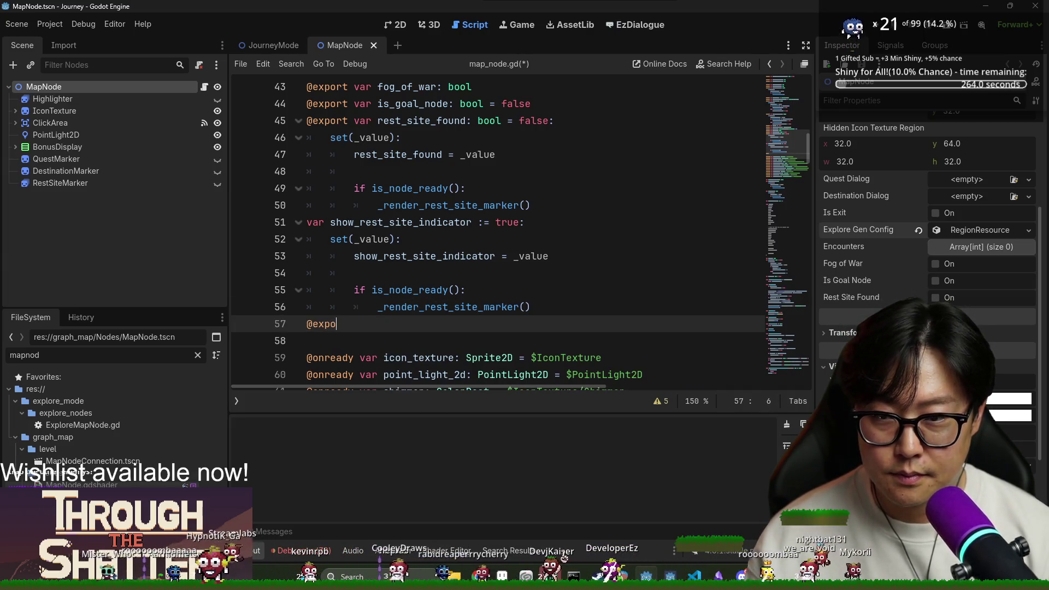
pyautogui.write('items: ')
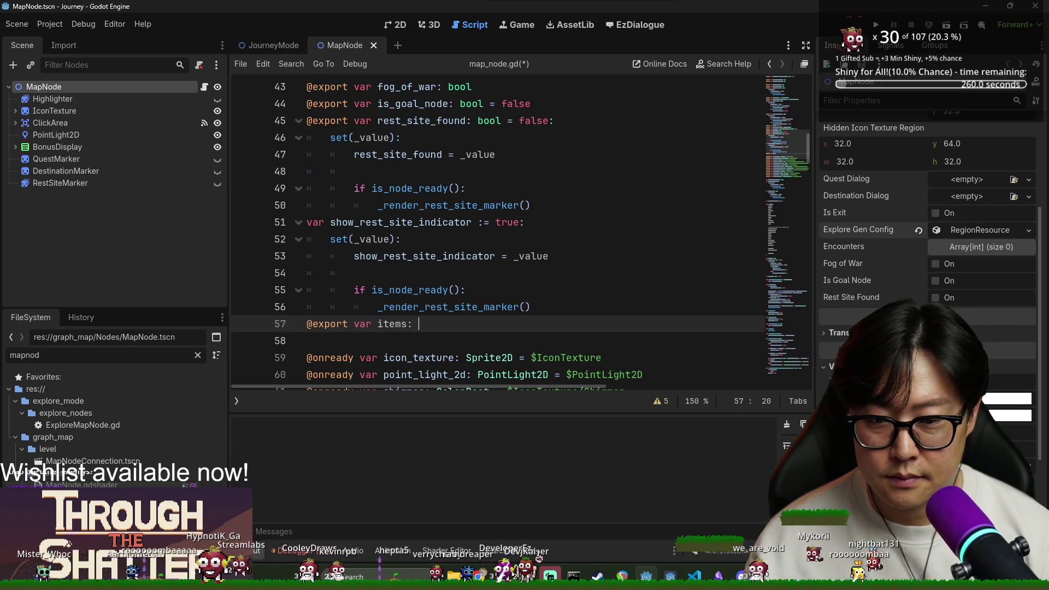
pyautogui.write('Array')
pyautogui.write('[ItemNoe] =')
pyautogui.press('BackSpace')
pyautogui.press('BackSpace')
pyautogui.press('BackSpace')
pyautogui.write('de')
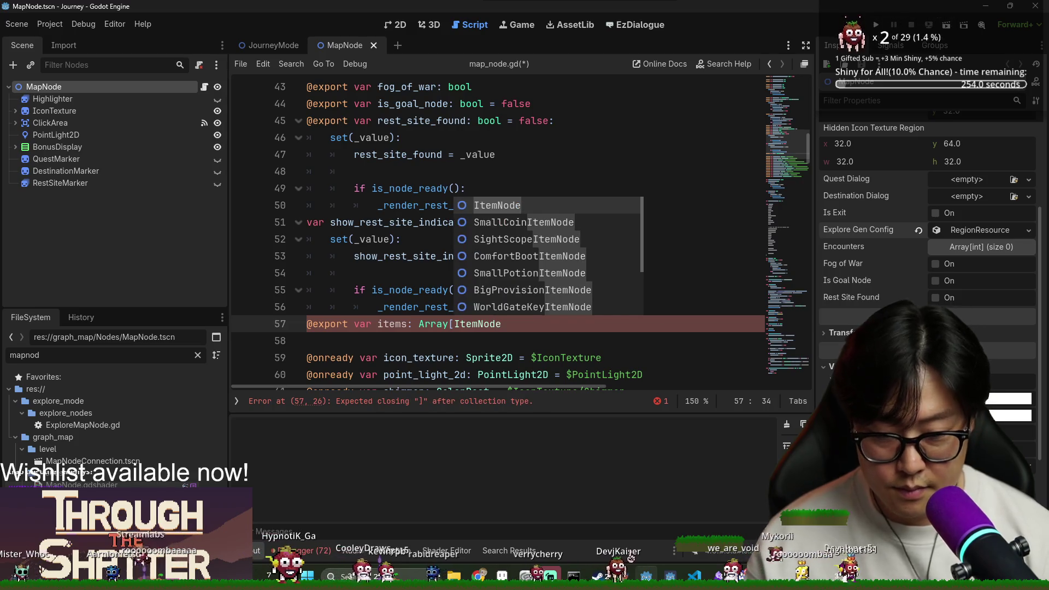
pyautogui.write('] = []')
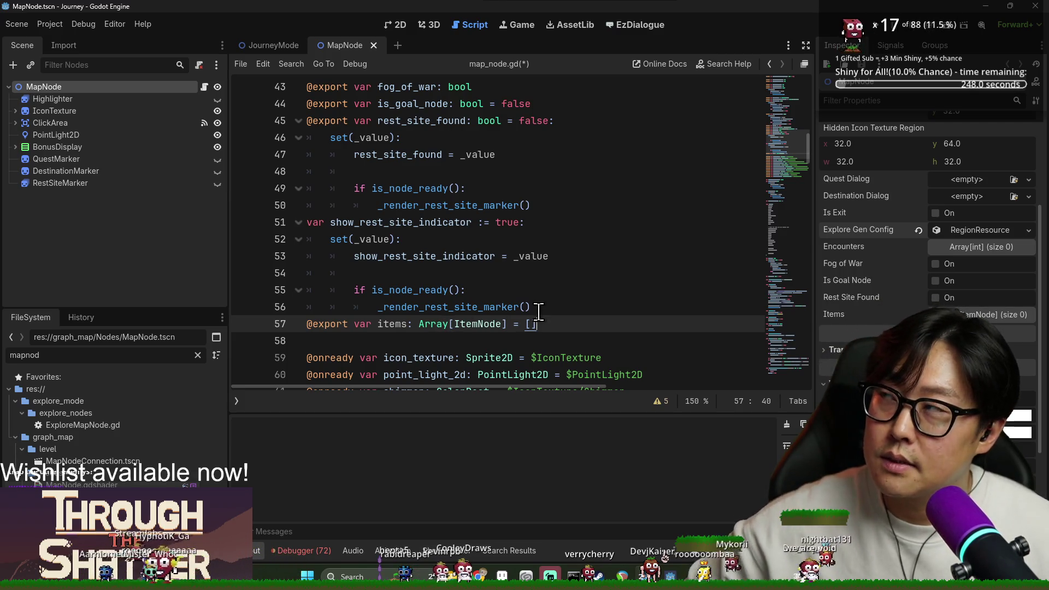
pyautogui.doubleClick(384, 322)
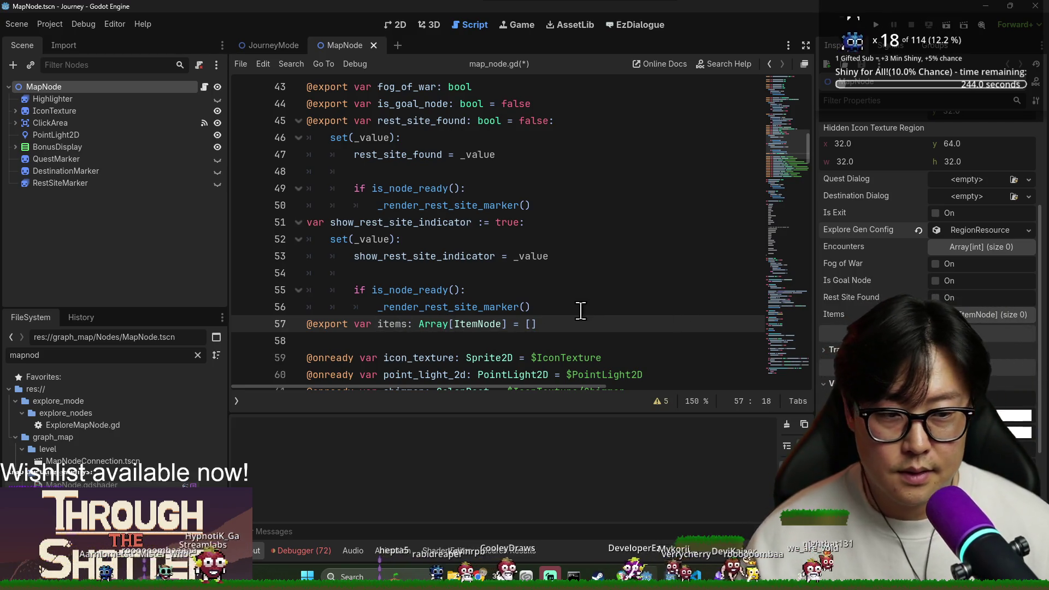
pyautogui.hotkey('ctrl', 's')
pyautogui.click(509, 222)
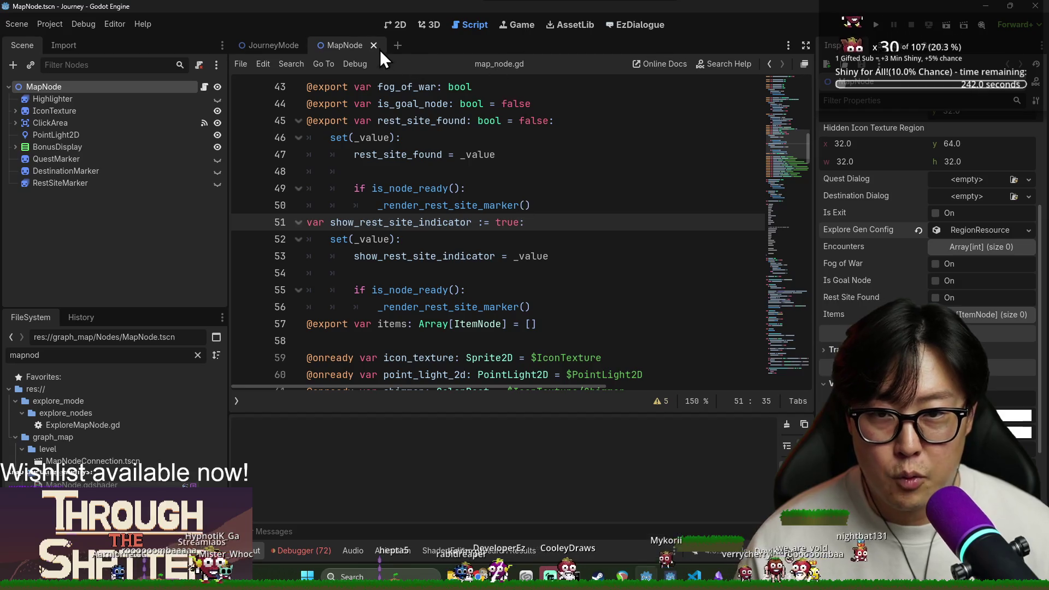
# Return to journey_mode.gd and change the FileSystem filter from 'mapnod' to 'key'
pyautogui.click(258, 46)
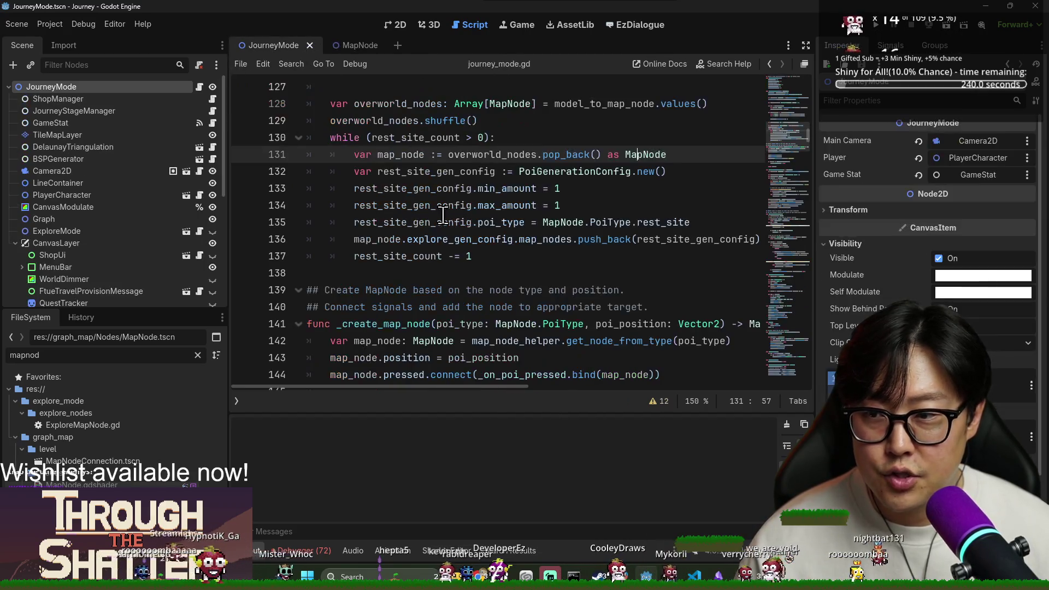
pyautogui.scroll(3, 405, 213)
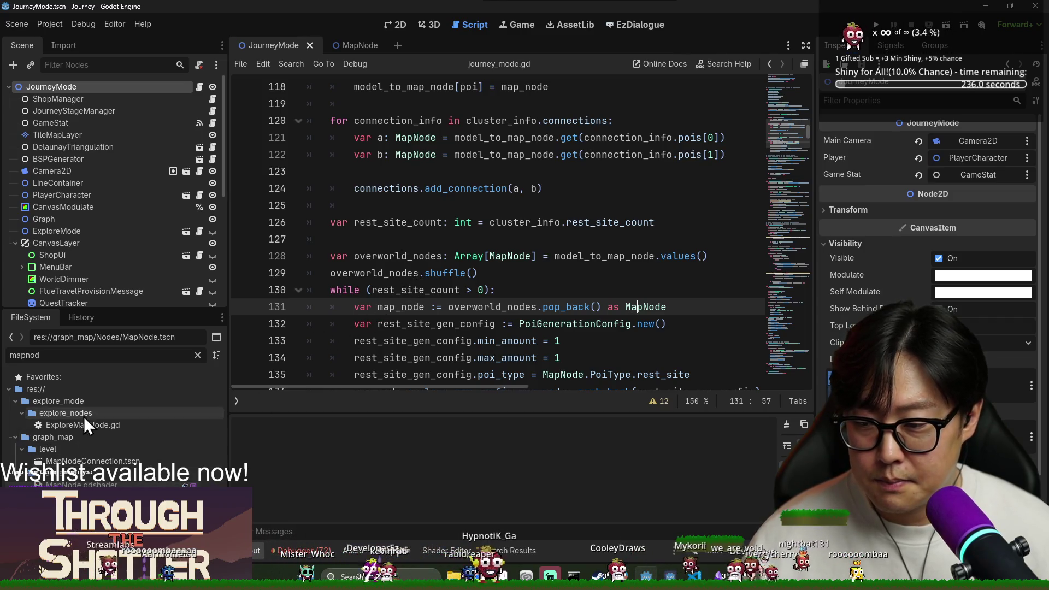
pyautogui.click(109, 354)
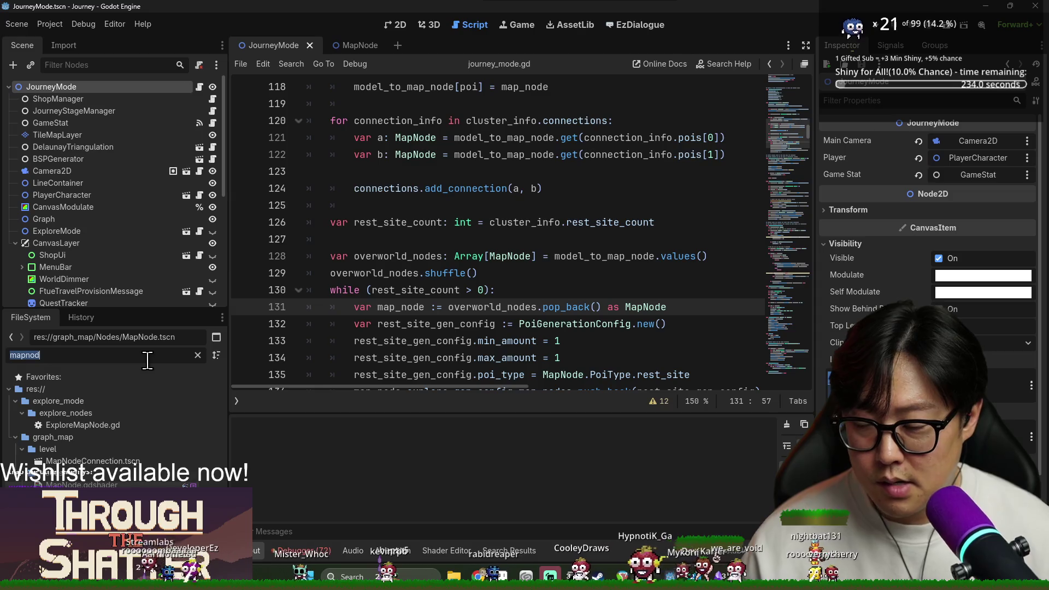
pyautogui.press('BackSpace')
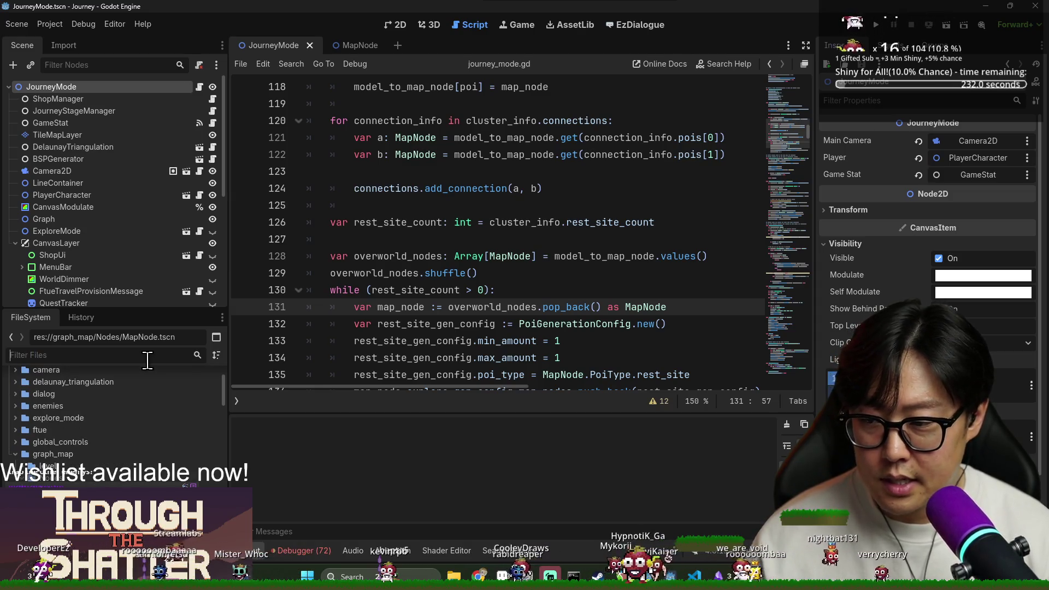
pyautogui.write('key')
pyautogui.scroll(20, 350, 335)
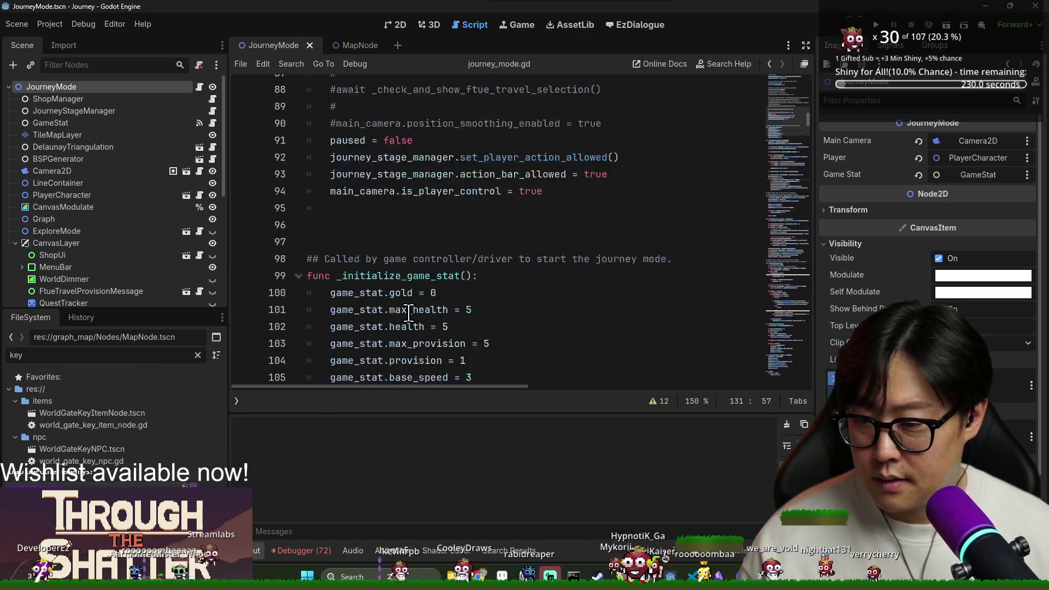
pyautogui.scroll(-8, 350, 335)
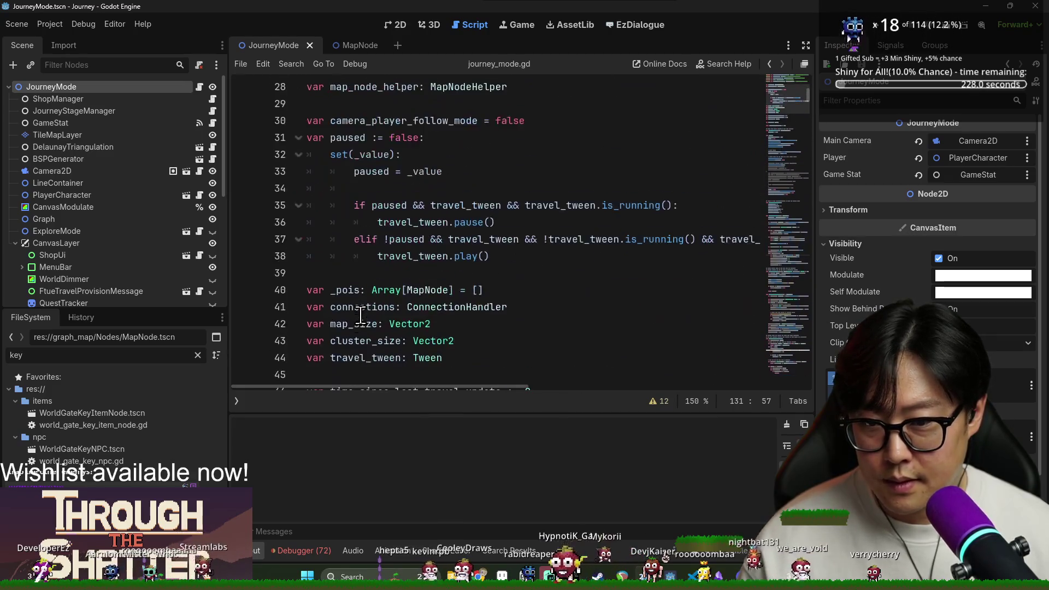
pyautogui.scroll(3, 340, 318)
pyautogui.scroll(-8, 340, 318)
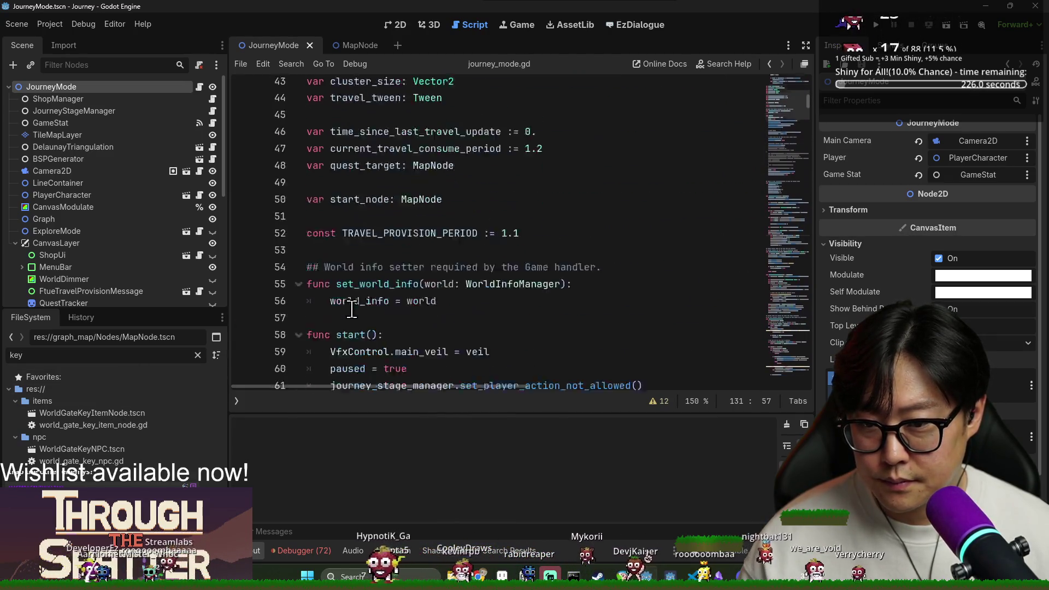
# Drag WorldGateKeyItemNode.tscn in at line 53 as a WORLD_GATE_KEY_ITEM_NODE preload, then switch to Discord
pyautogui.moveTo(68, 413)
pyautogui.mouseDown()
pyautogui.moveTo(324, 267)
pyautogui.moveTo(317, 258)
pyautogui.mouseUp()
pyautogui.doubleClick(433, 256)
pyautogui.scroll(-15, 560, 306)
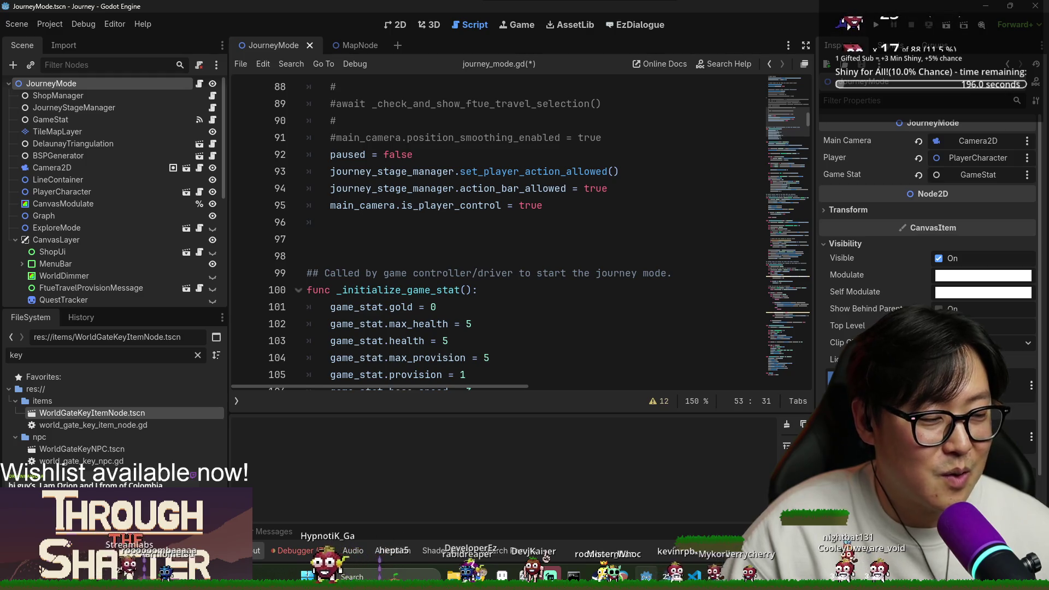
pyautogui.hotkey('alt', 'Tab')
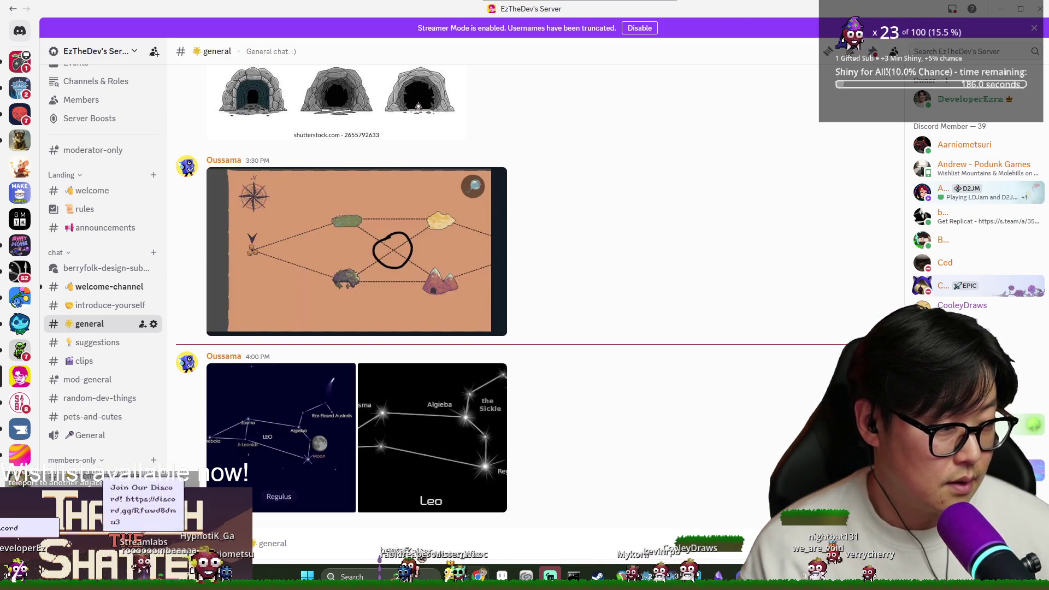
# Widen the channel sidebar and open #my-game-progress via #game-dev-discussion
pyautogui.scroll(-5, 104, 306)
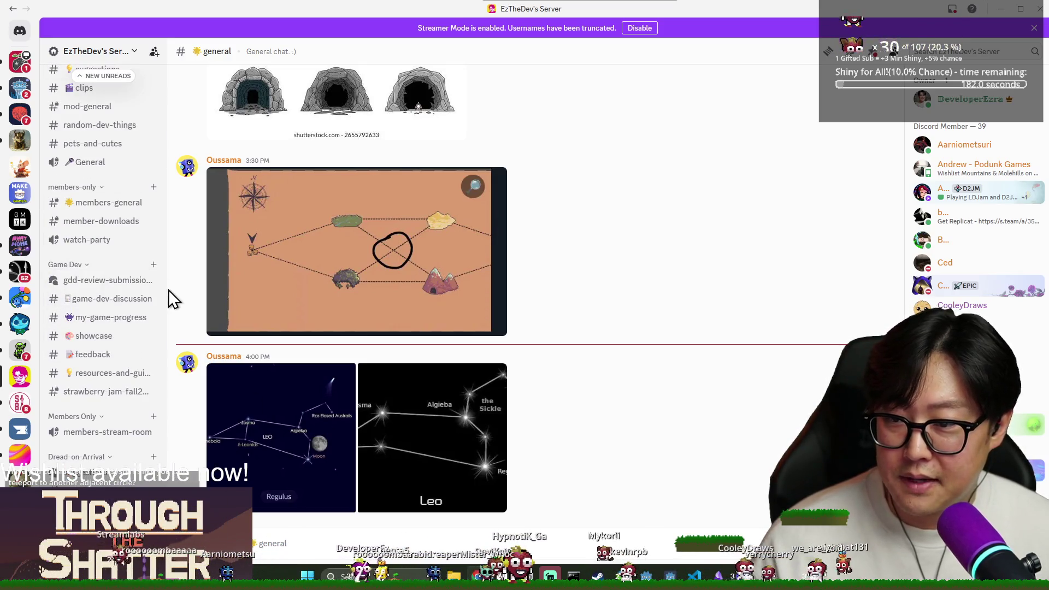
pyautogui.moveTo(194, 293); pyautogui.dragTo(226, 294)
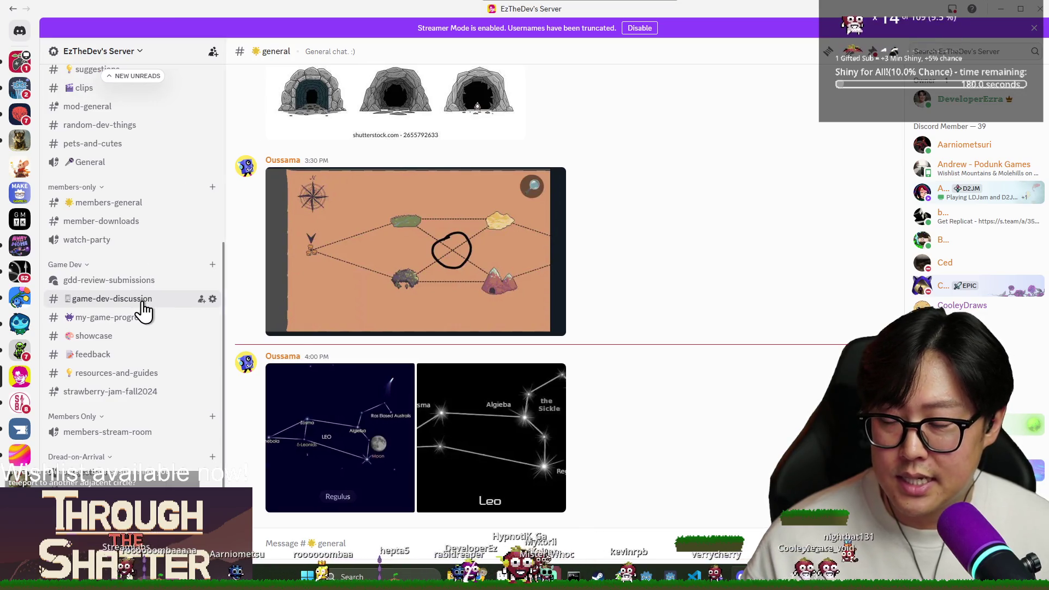
pyautogui.click(143, 305)
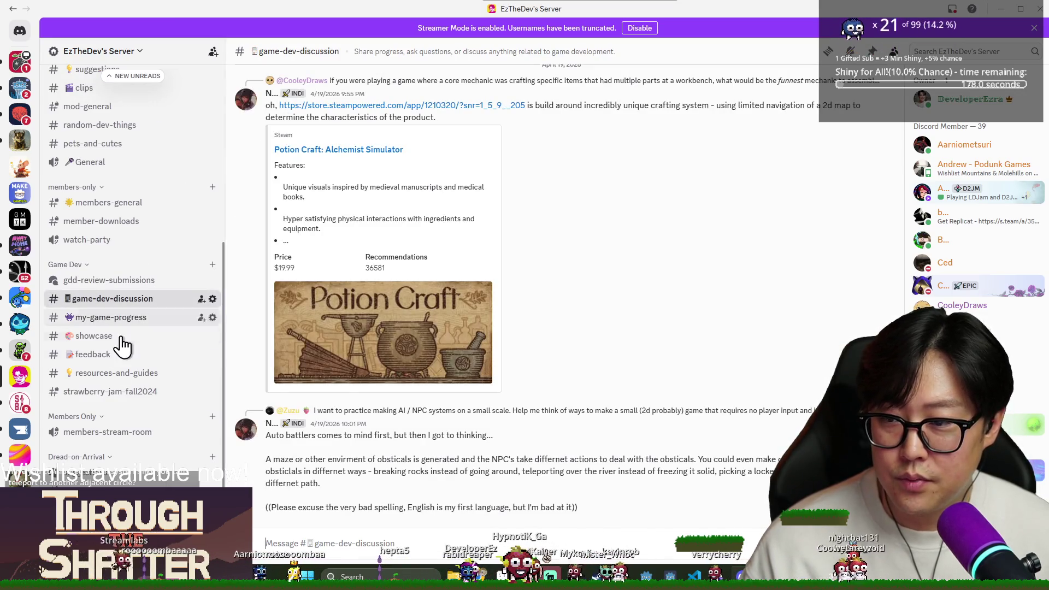
pyautogui.click(101, 322)
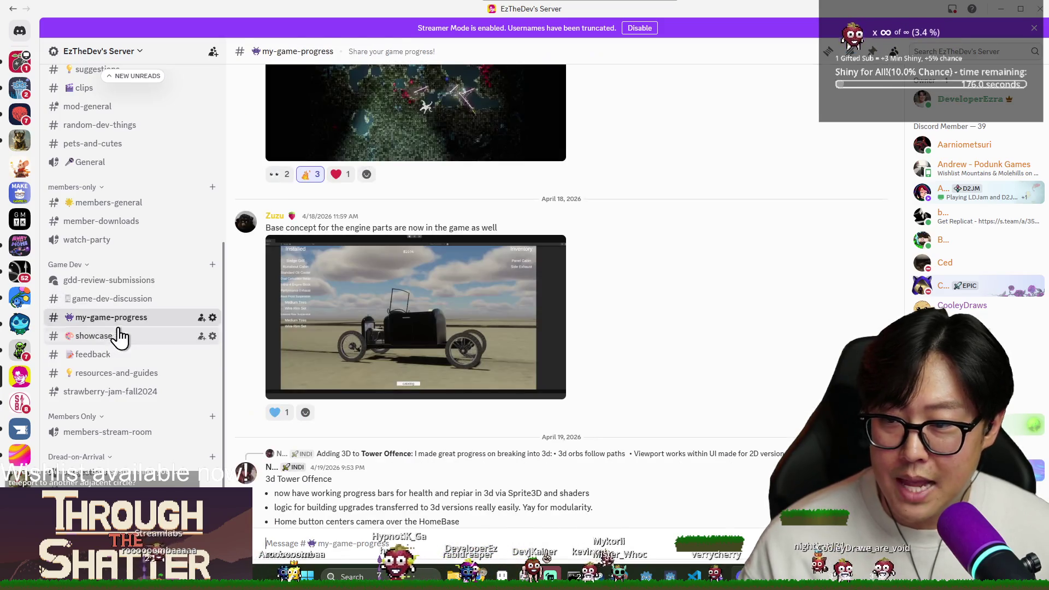
# Give the Audio warning progress post a thumbs-up and start a reply to it
pyautogui.scroll(-5, 403, 475)
pyautogui.scroll(-2, 405, 471)
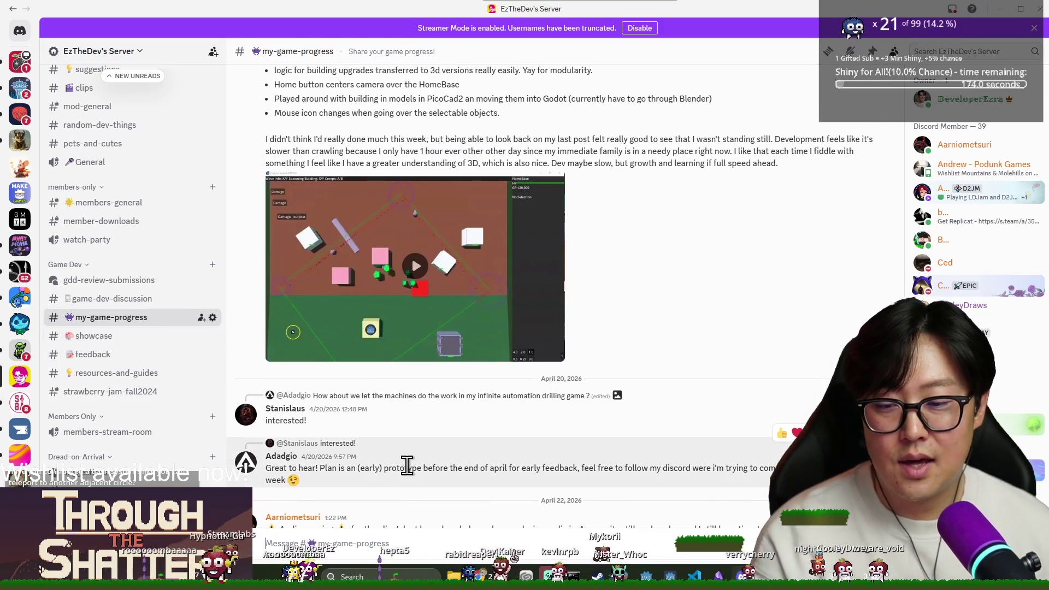
pyautogui.scroll(2, 429, 462)
pyautogui.scroll(-7, 431, 461)
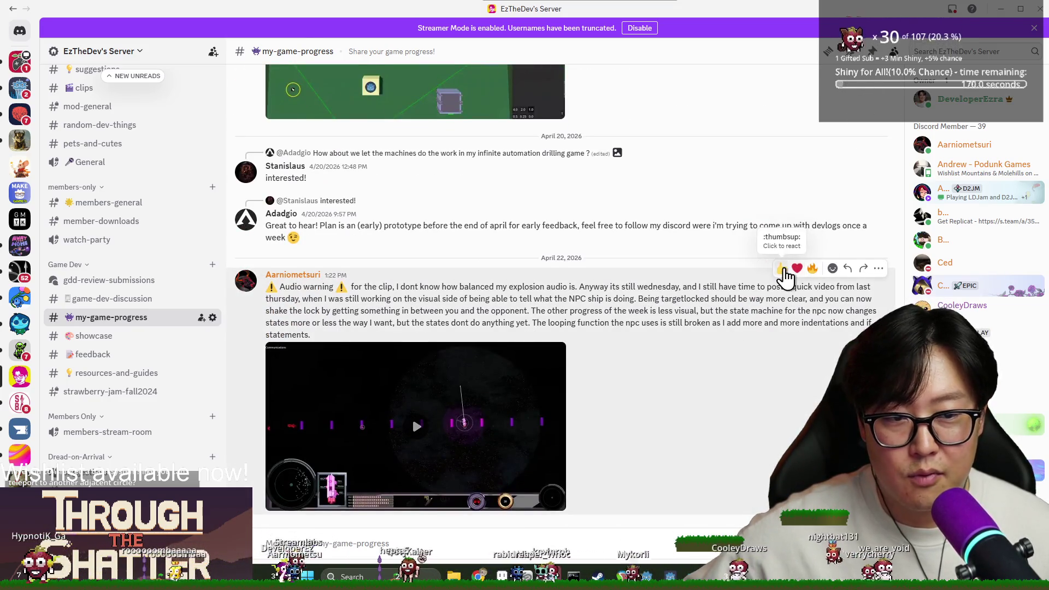
pyautogui.click(783, 268)
pyautogui.click(847, 248)
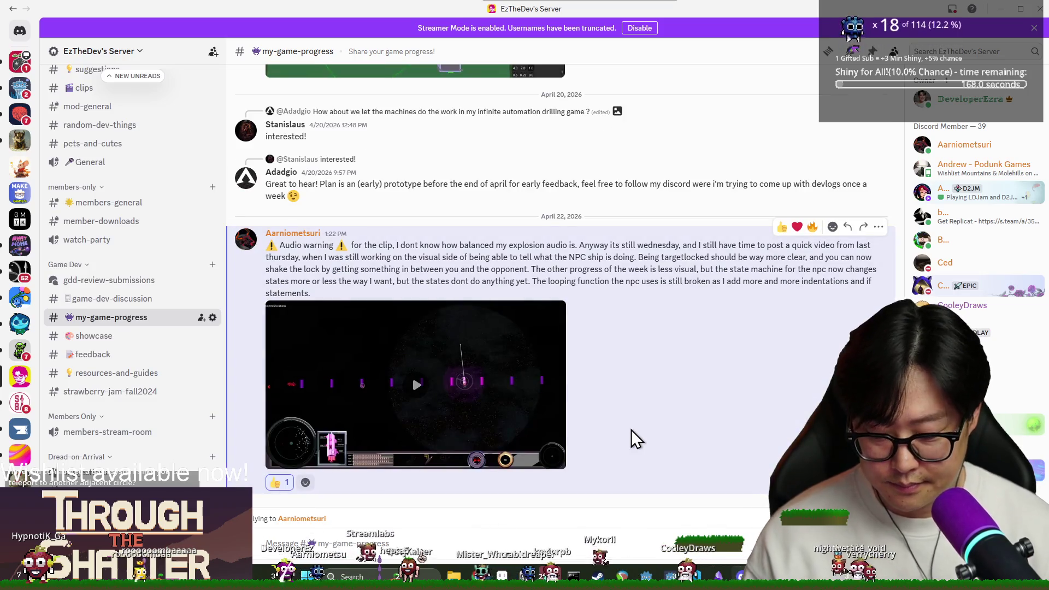
# Reply that the progress looks great and the locking mechanic is unique and fun
pyautogui.write('e progress so far! I think the mechn')
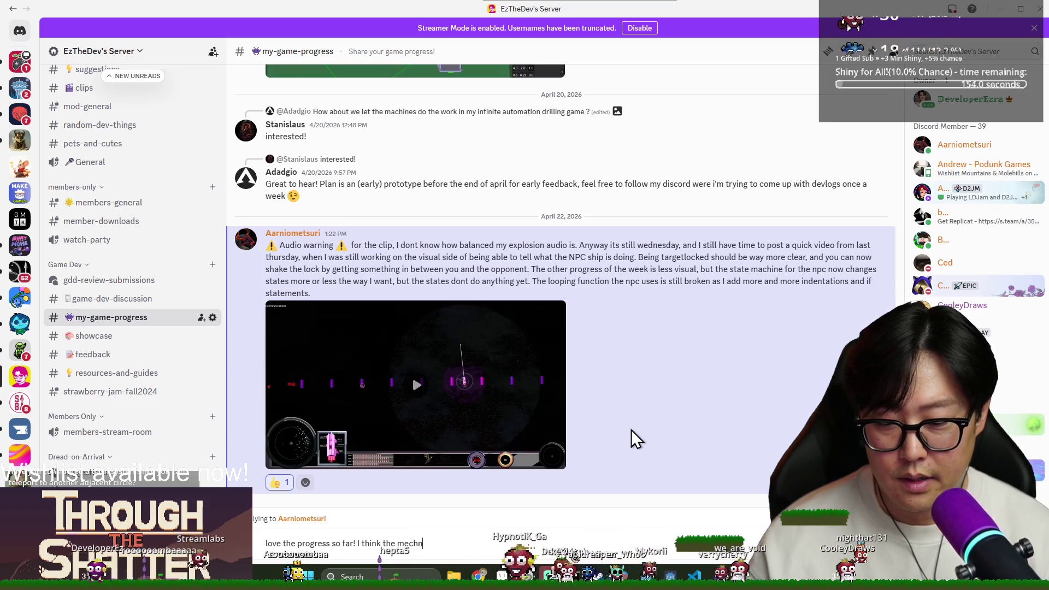
pyautogui.press('BackSpace')
pyautogui.write('anic of locking being disturbing is unique and fun!')
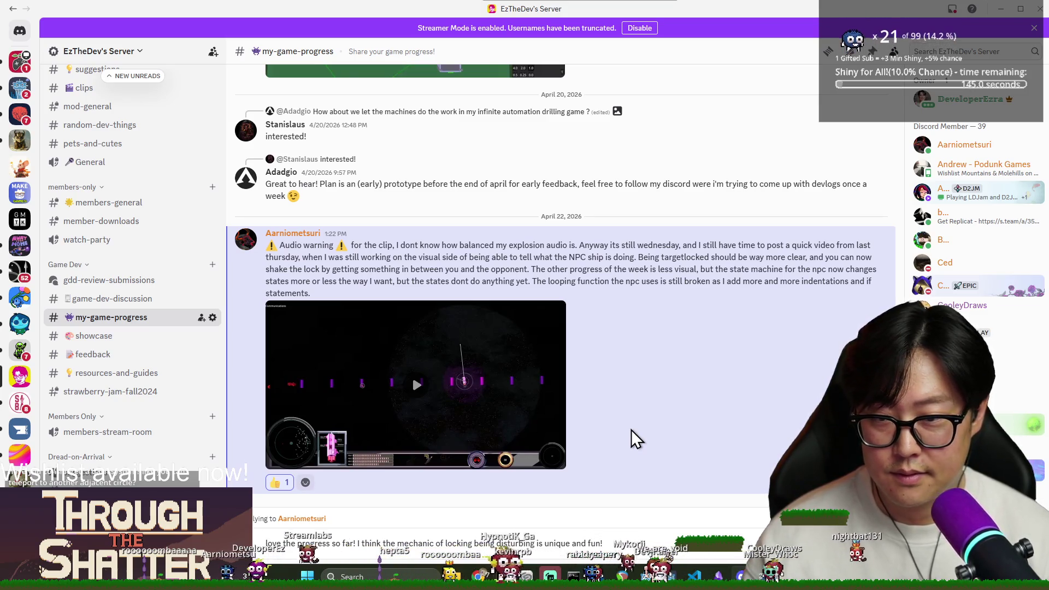
pyautogui.press('Return')
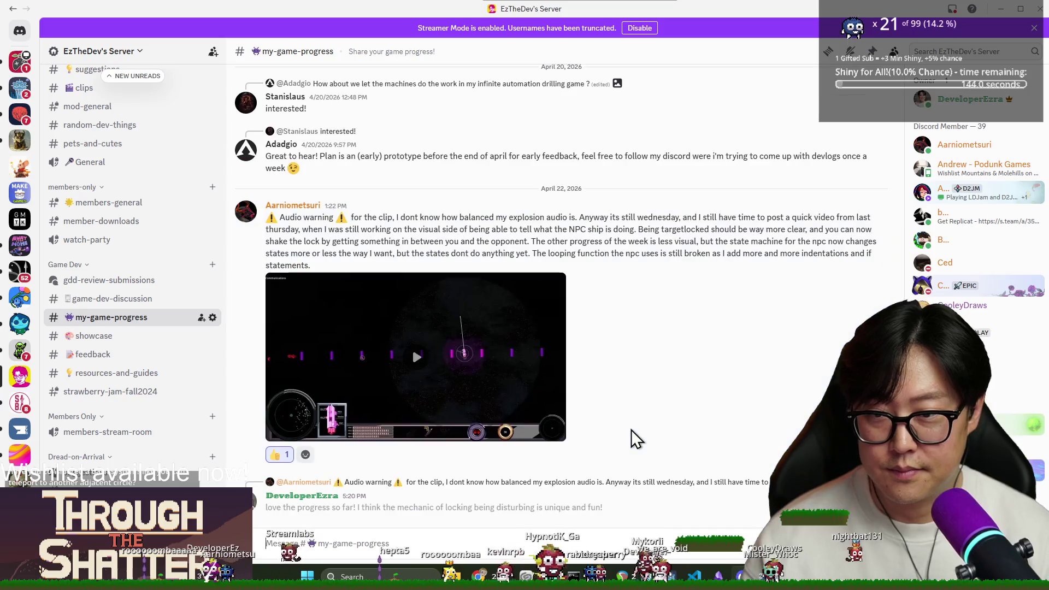
pyautogui.scroll(8, 452, 351)
# Scroll up and down through the #my-game-progress channel in Discord
pyautogui.scroll(10, 658, 307)
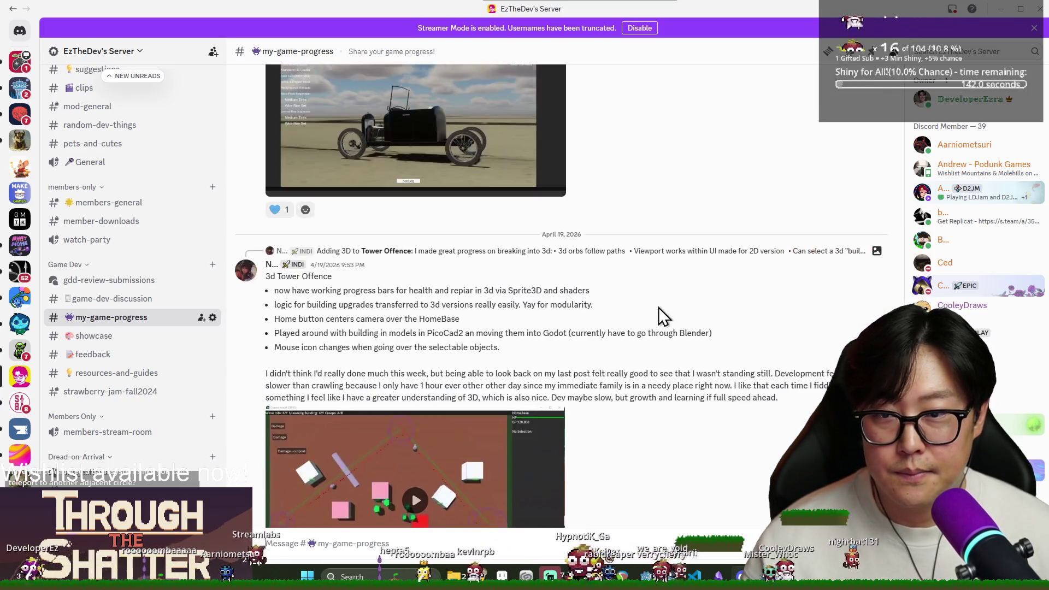
pyautogui.scroll(15, 607, 313)
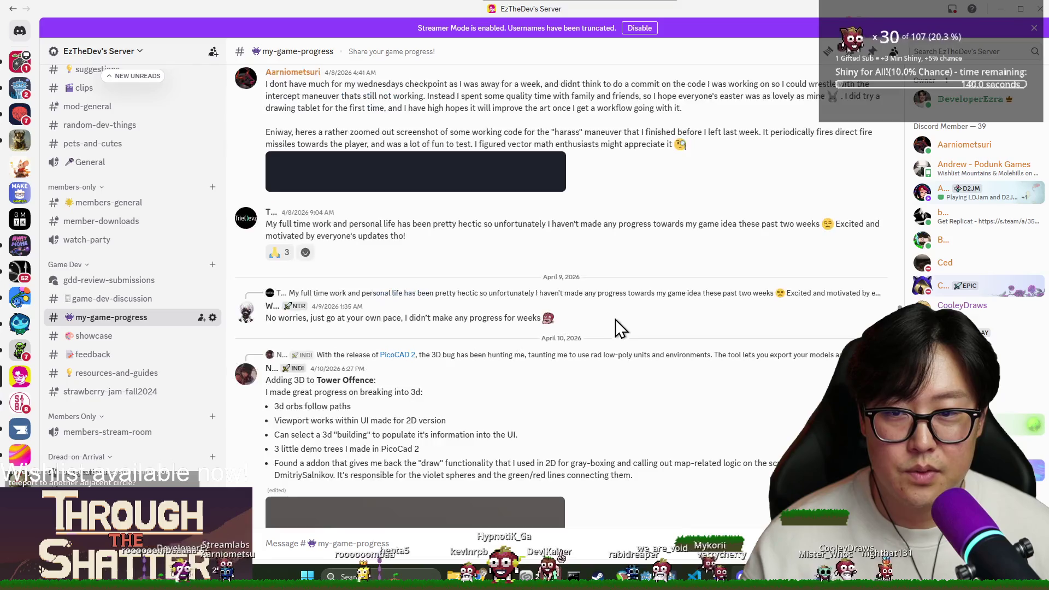
pyautogui.scroll(-10, 645, 339)
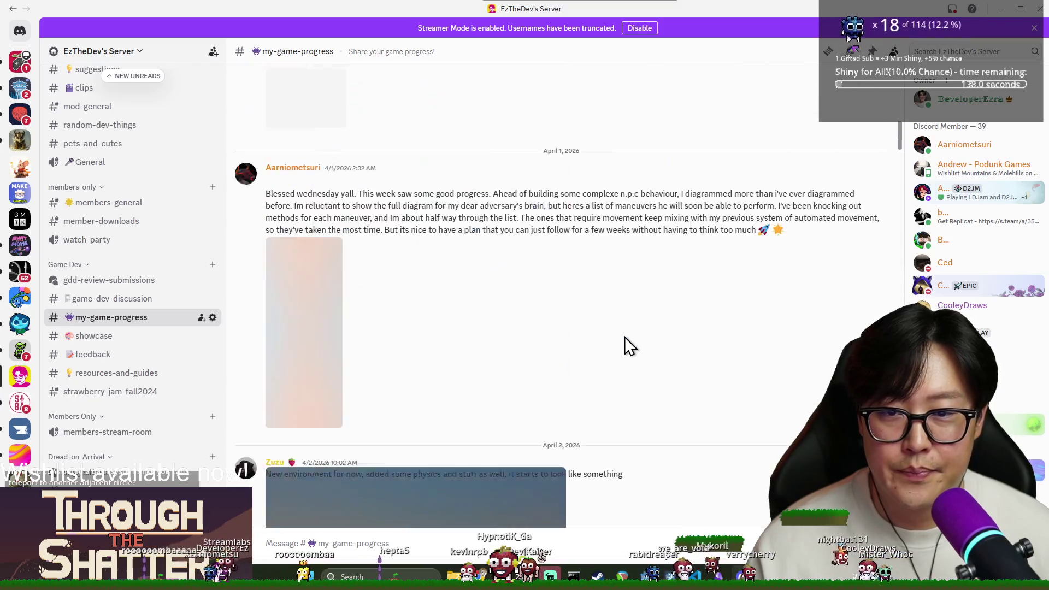
pyautogui.scroll(-20, 643, 349)
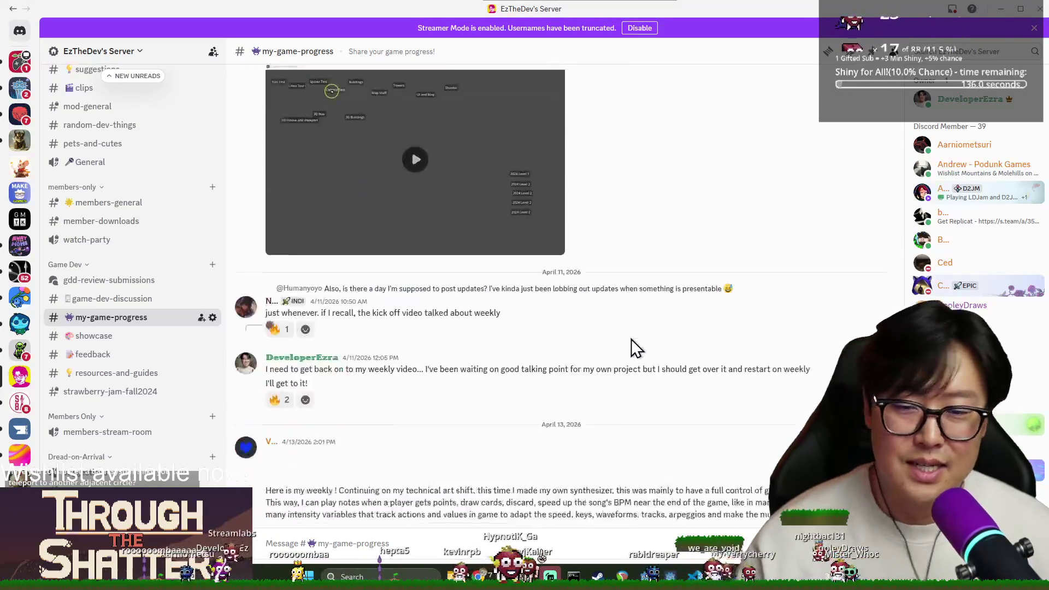
pyautogui.scroll(-7, 634, 345)
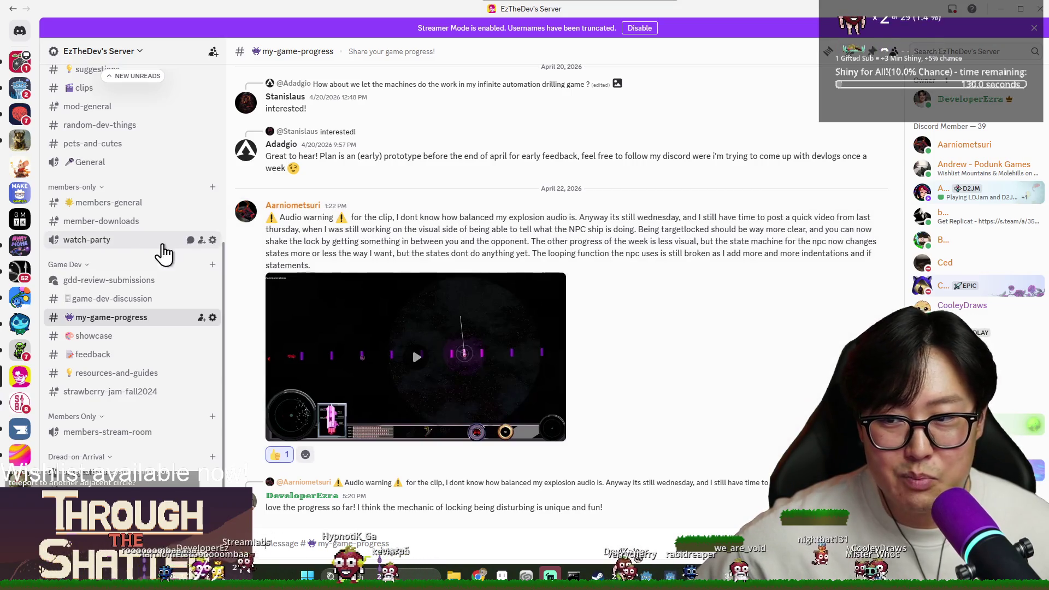
# Scroll the Discord sidebar back up, close Discord, and save journey_mode.gd in Godot
pyautogui.scroll(5, 148, 257)
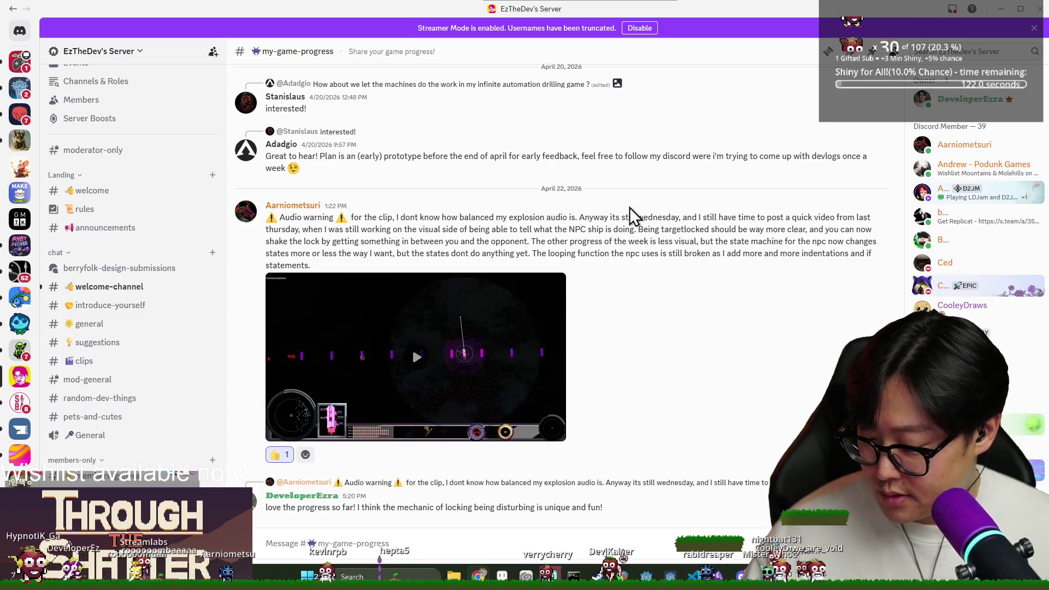
pyautogui.click(1038, 9)
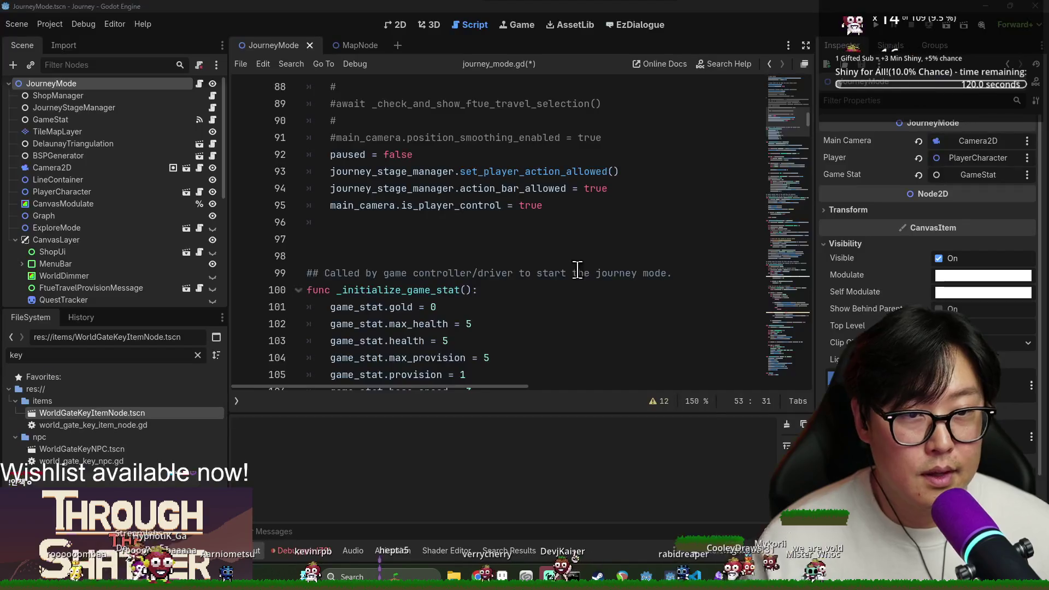
pyautogui.hotkey('ctrl', 's')
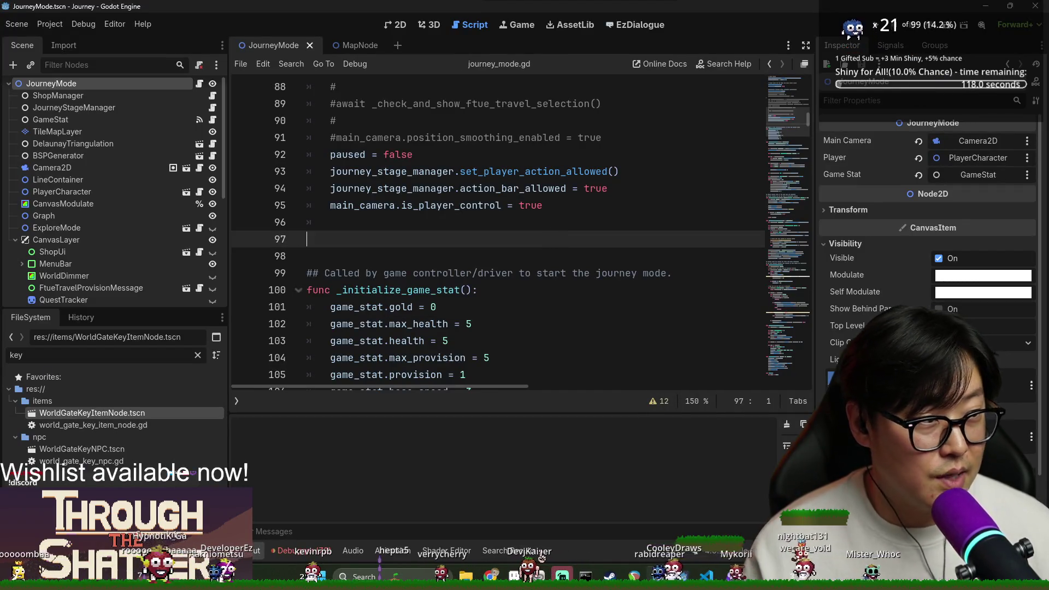